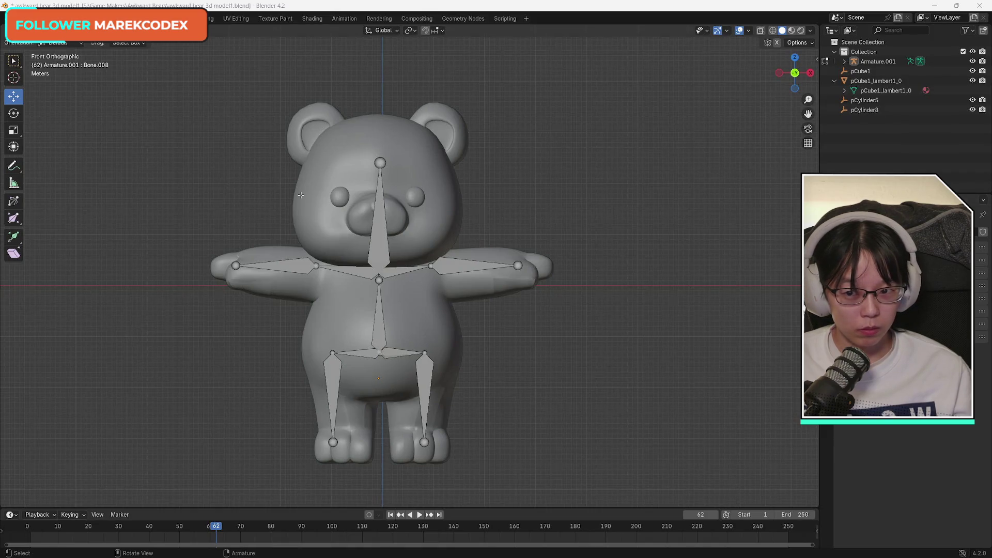
# - Switch the armature from Pose Mode to Object Mode and save the blend file
pyautogui.press('w')
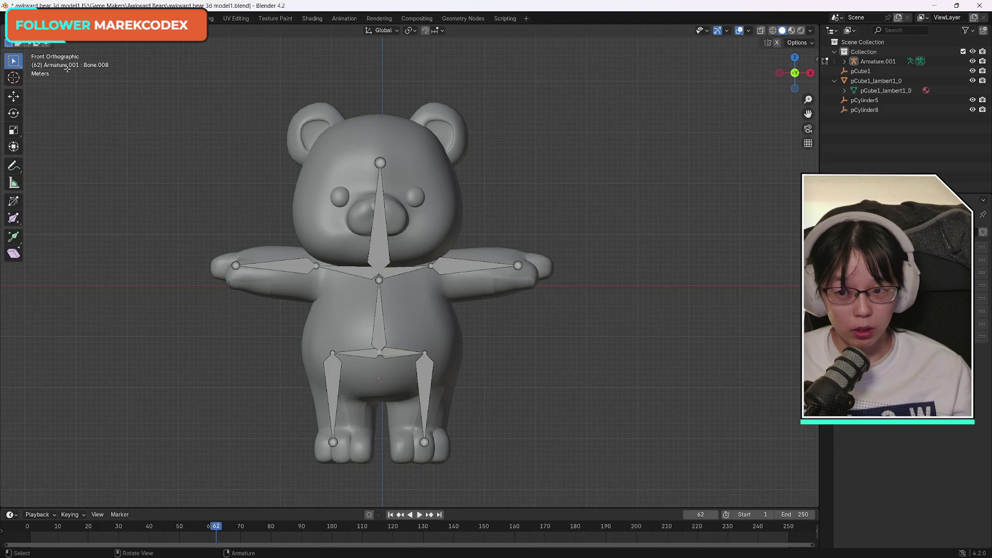
pyautogui.click(52, 30)
pyautogui.click(52, 56)
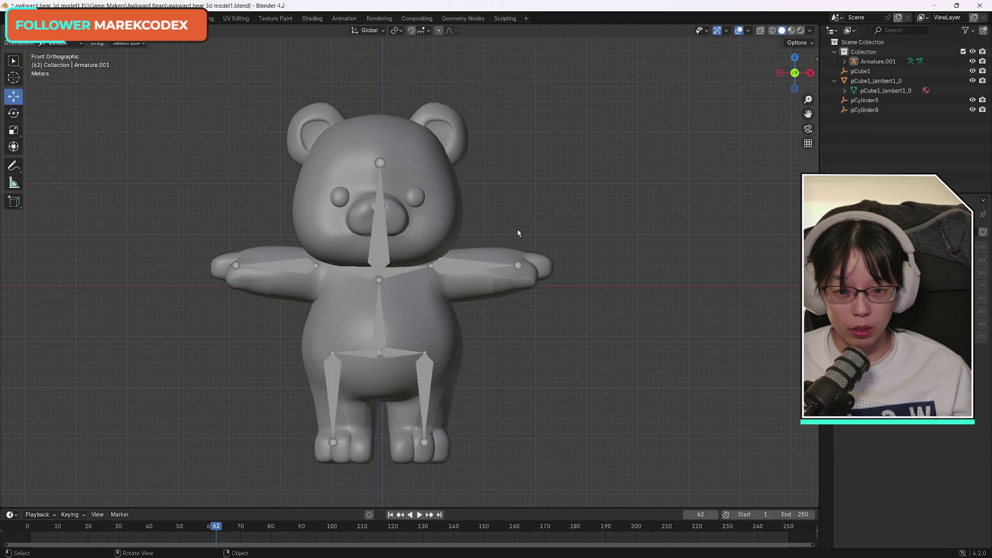
pyautogui.hotkey('ctrl', 's')
# - Parent the bear mesh to Armature.001 with automatic weights, then resume the tutorial video
pyautogui.press('w')
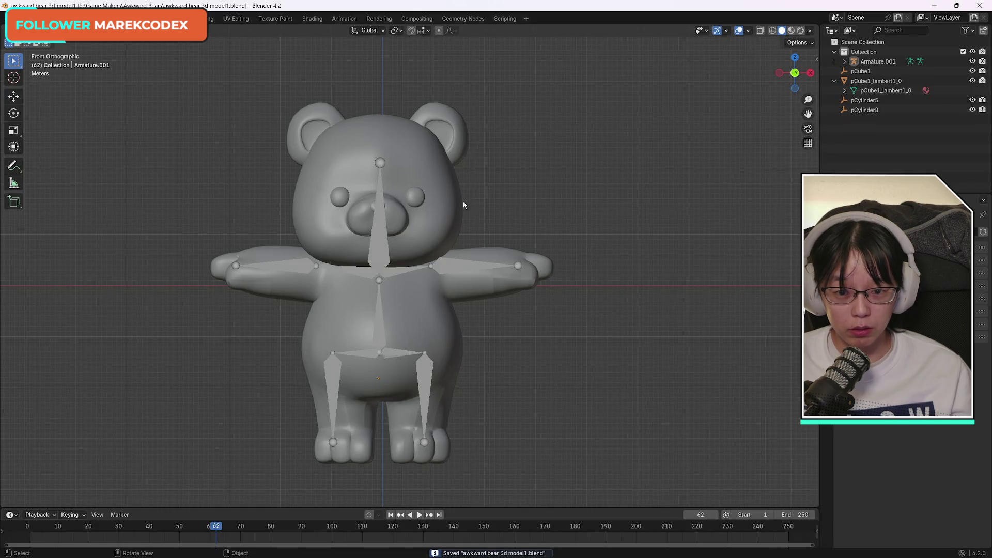
pyautogui.click(417, 186)
pyautogui.keyDown('shift'); pyautogui.click(382, 240); pyautogui.keyUp('shift')
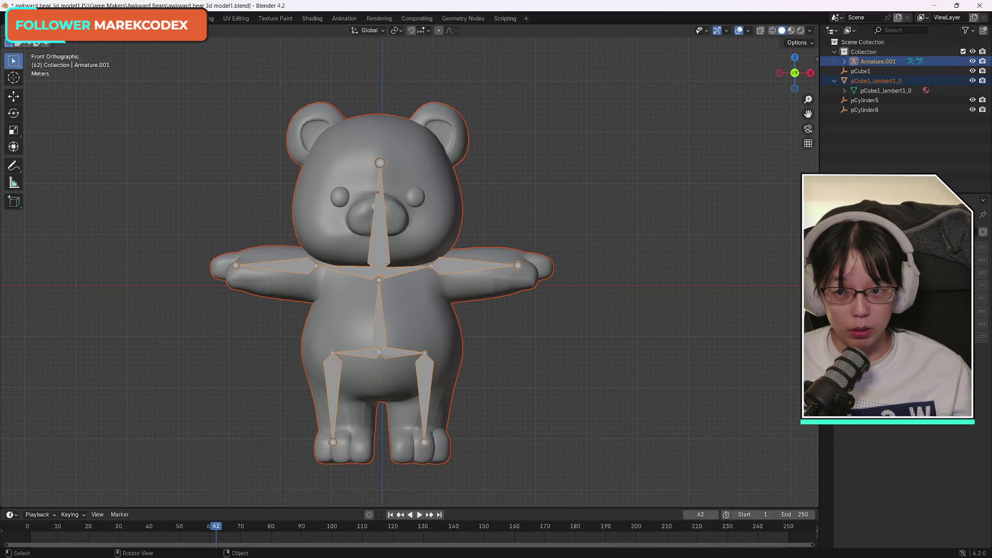
pyautogui.click(147, 30)
pyautogui.moveTo(205, 199)
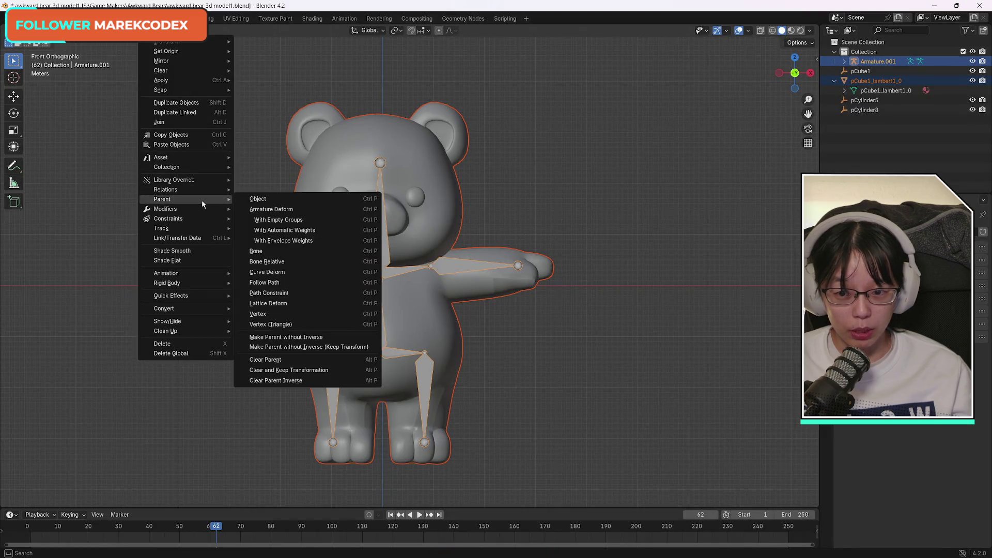
pyautogui.click(304, 230)
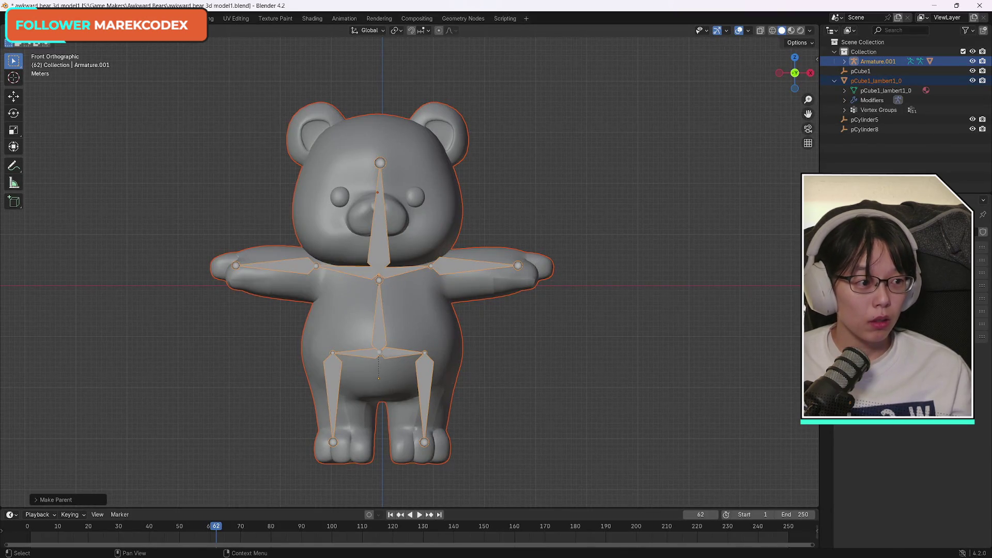
pyautogui.hotkey('alt', 'Tab')
pyautogui.click(429, 303)
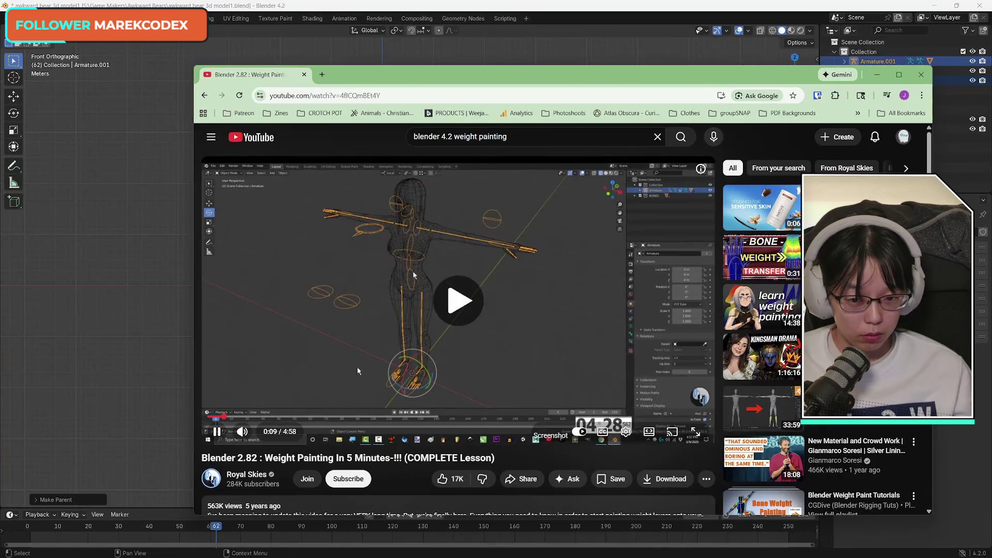
# - Rewatch the tutorial from 0:07, pause it, and minimize the browser
pyautogui.click(459, 349)
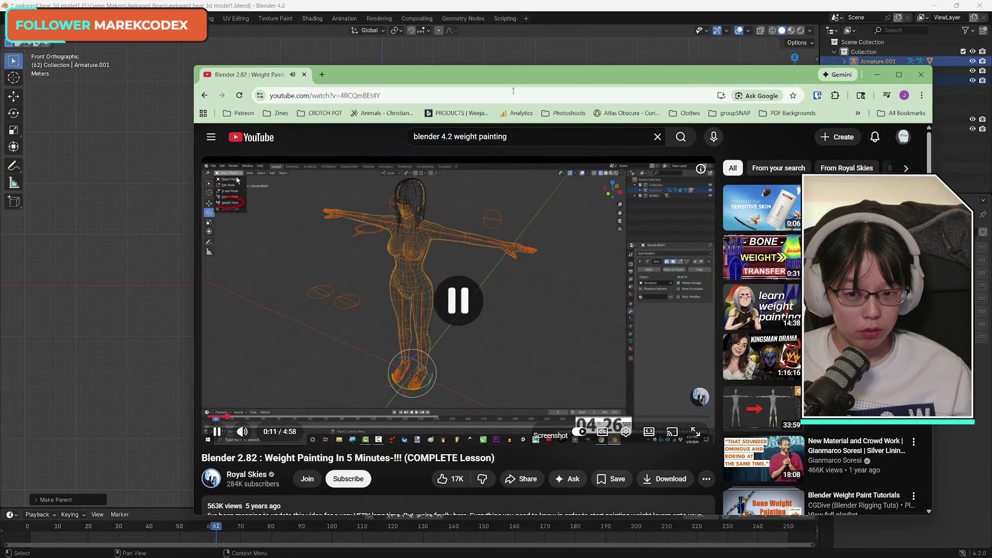
pyautogui.click(218, 416)
pyautogui.click(444, 354)
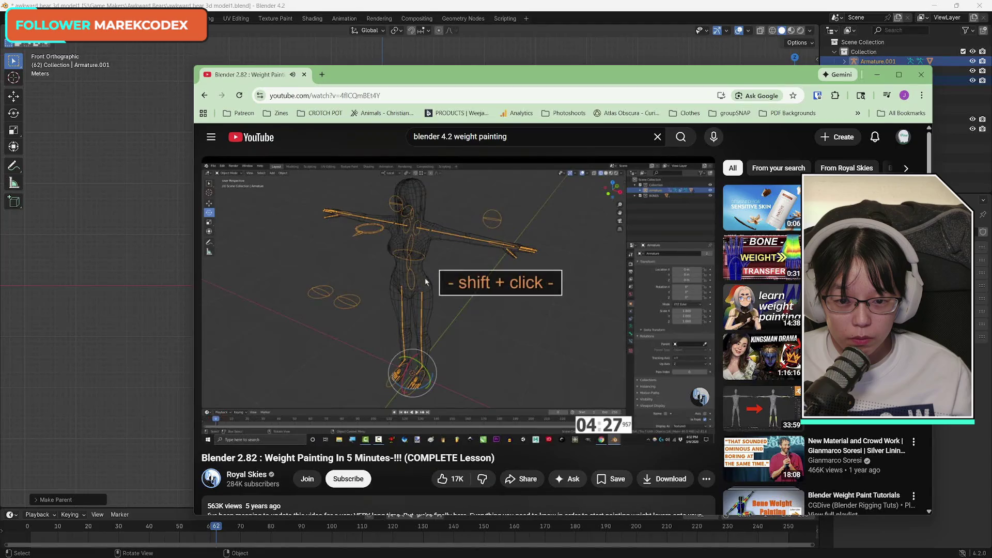
pyautogui.press('space')
pyautogui.press('super+Down')
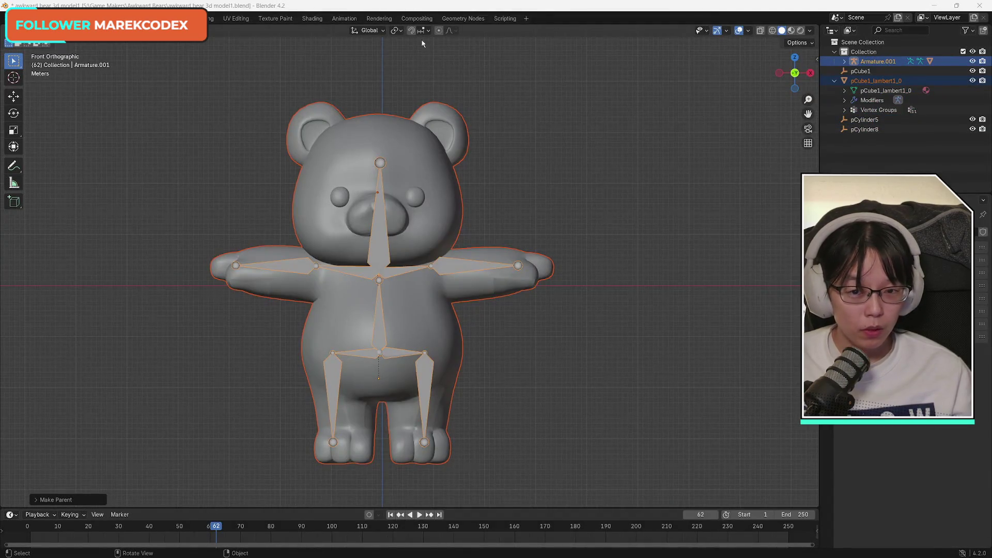
# - Reselect so the bear mesh is the active object
pyautogui.click(166, 107)
pyautogui.click(380, 245)
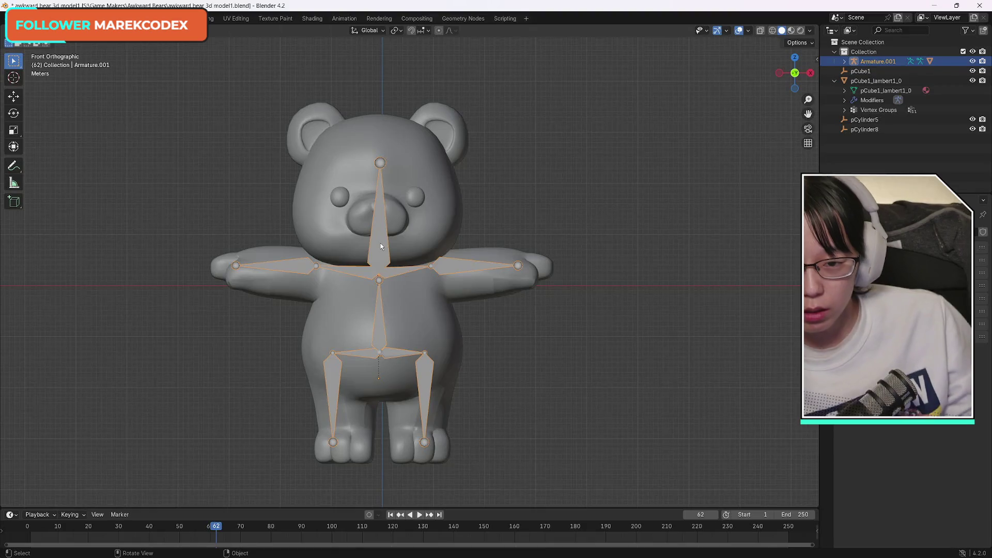
pyautogui.keyDown('shift'); pyautogui.click(405, 234); pyautogui.keyUp('shift')
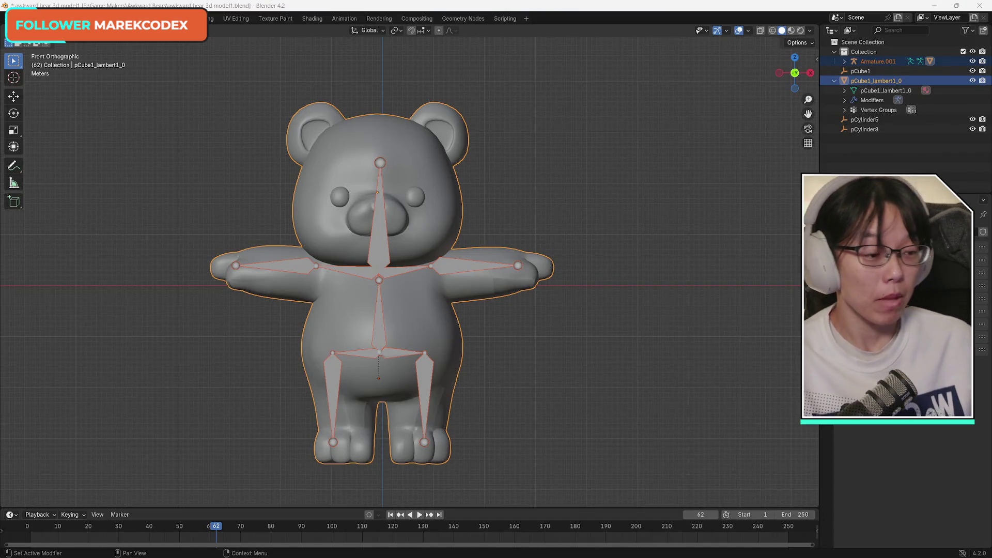
# - Switch the bear into Weight Paint mode, then bring the tutorial forward
pyautogui.hotkey('alt', 'Tab')
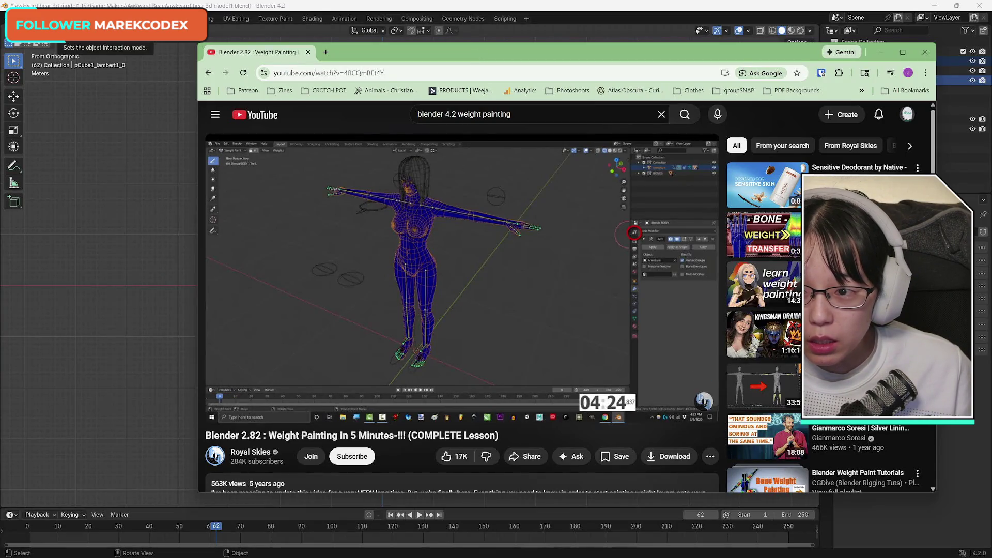
pyautogui.click(46, 30)
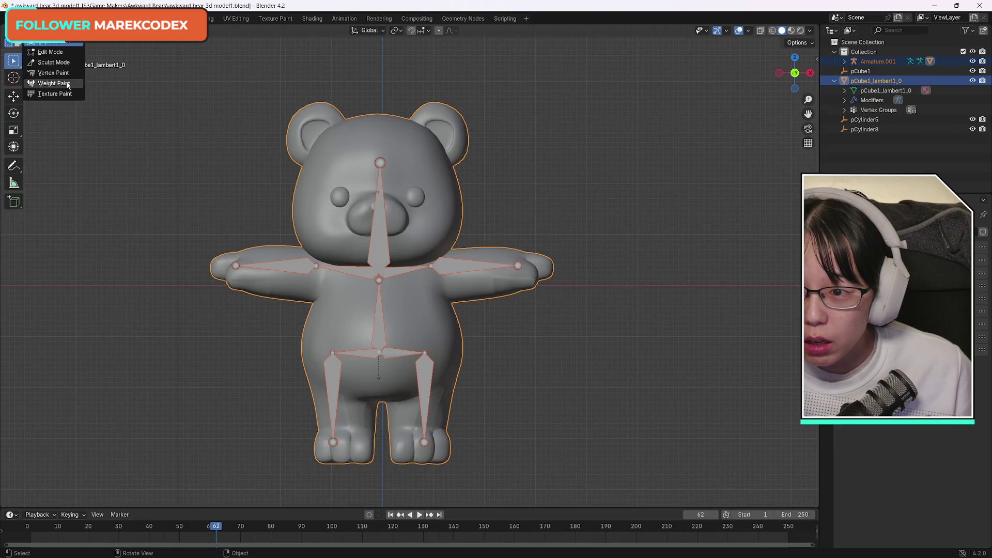
pyautogui.click(62, 83)
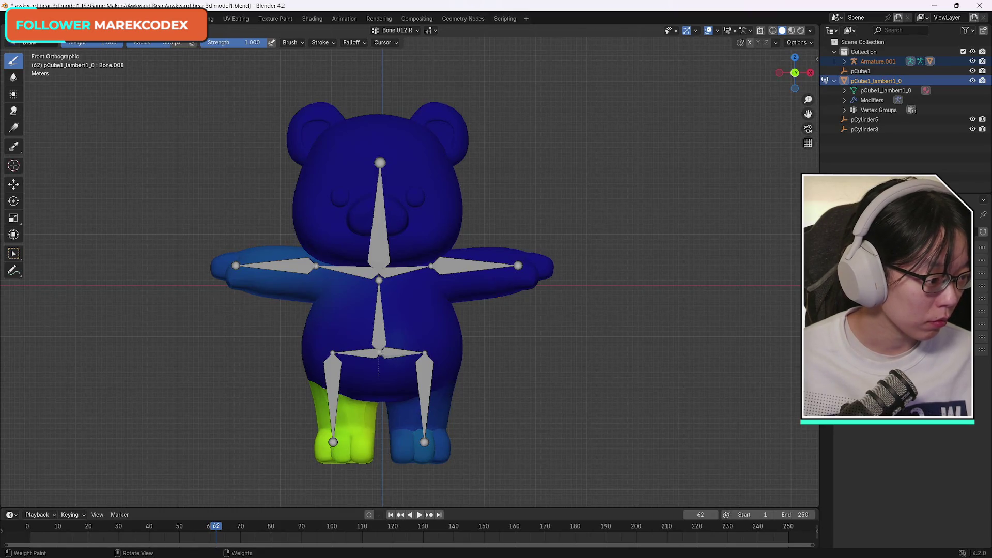
pyautogui.hotkey('alt', 'Tab')
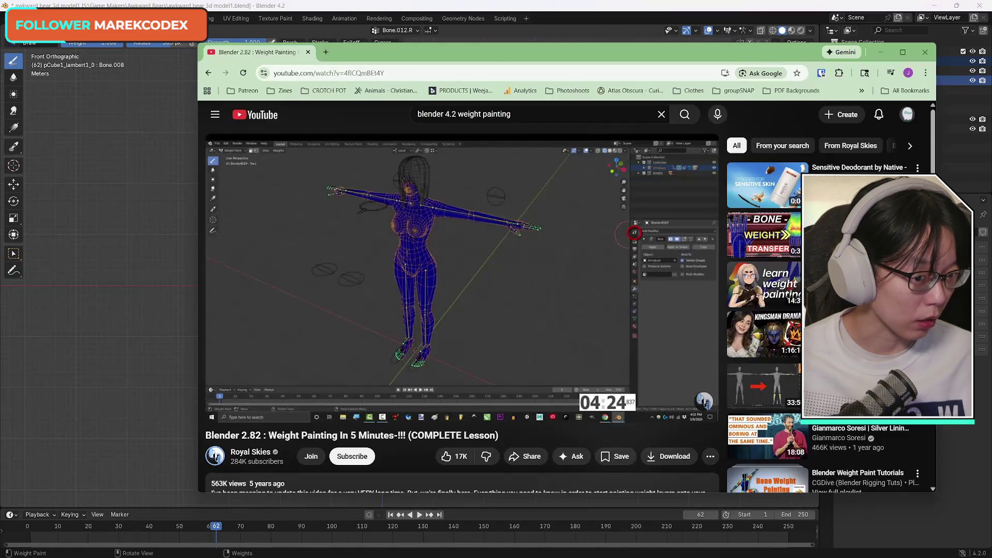
# - Play and pause the tutorial, move the browser window left, then hide it
pyautogui.click(508, 307)
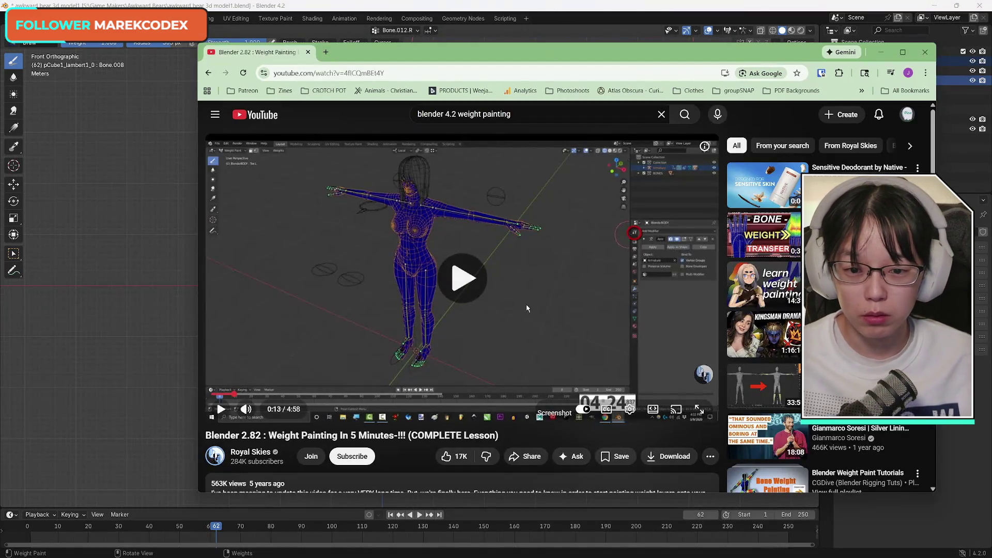
pyautogui.click(464, 314)
pyautogui.moveTo(555, 49)
pyautogui.mouseDown()
pyautogui.moveTo(381, 42)
pyautogui.moveTo(434, 51)
pyautogui.mouseUp()
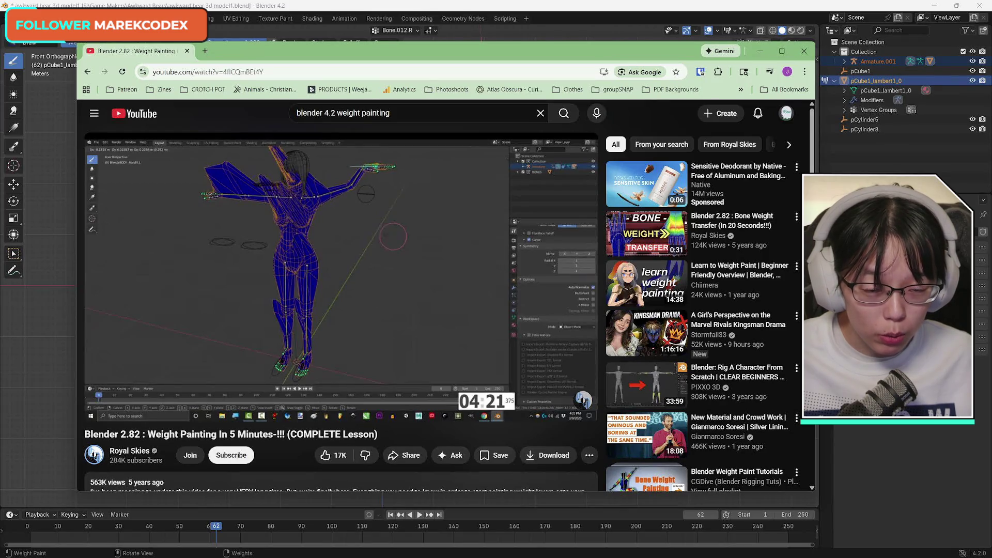
pyautogui.press('super+shift+Right')
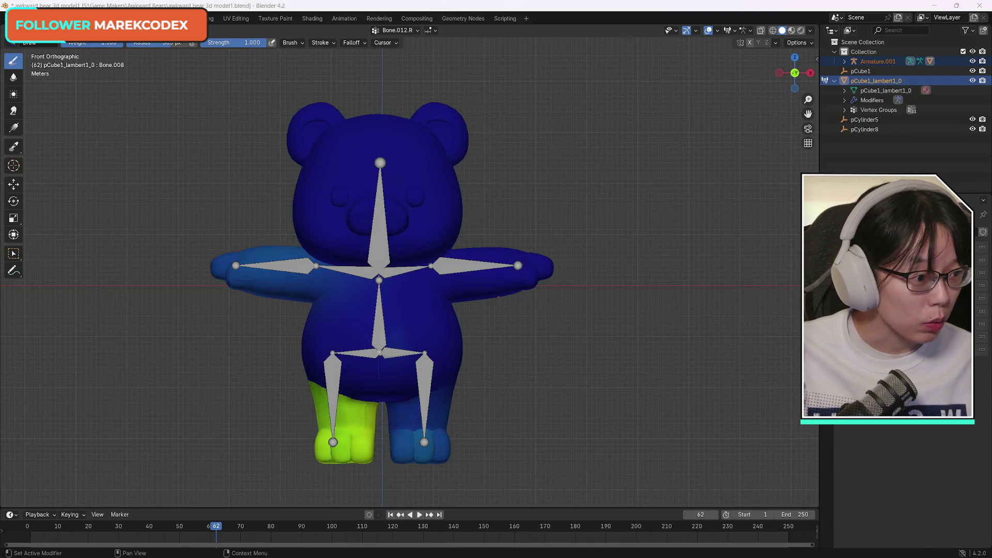
# - Put the tutorial video in theater mode, then return to Blender
pyautogui.hotkey('alt', 'Tab')
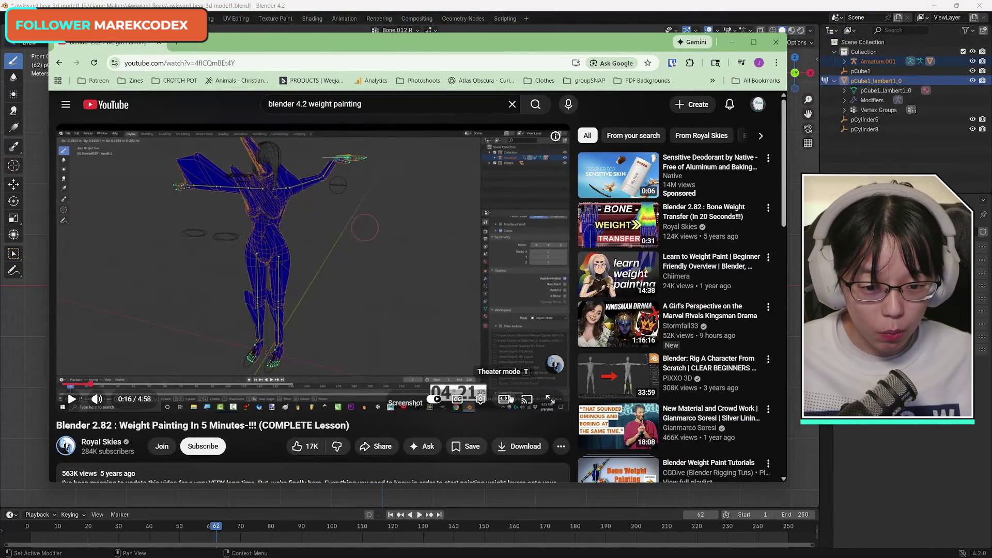
pyautogui.click(509, 398)
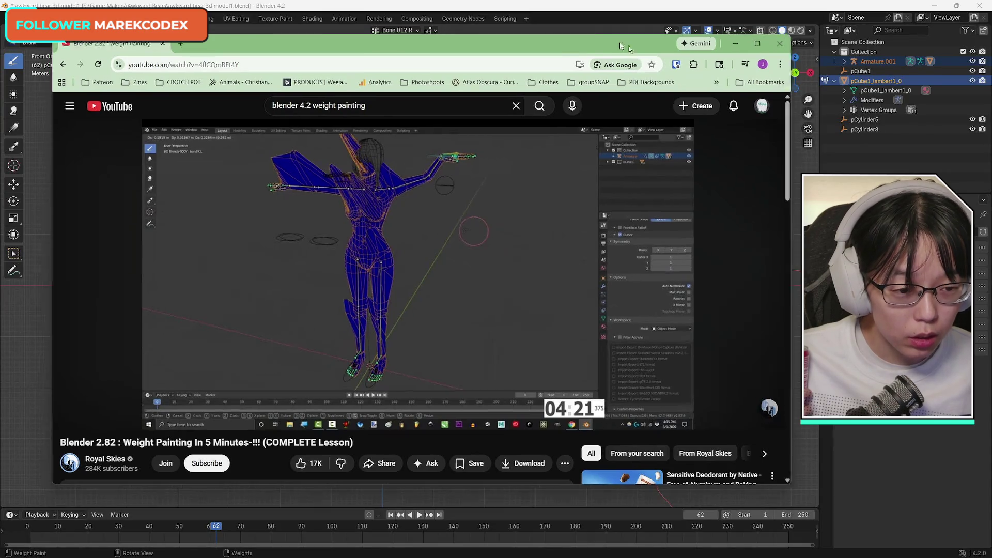
pyautogui.hotkey('alt', 'Tab')
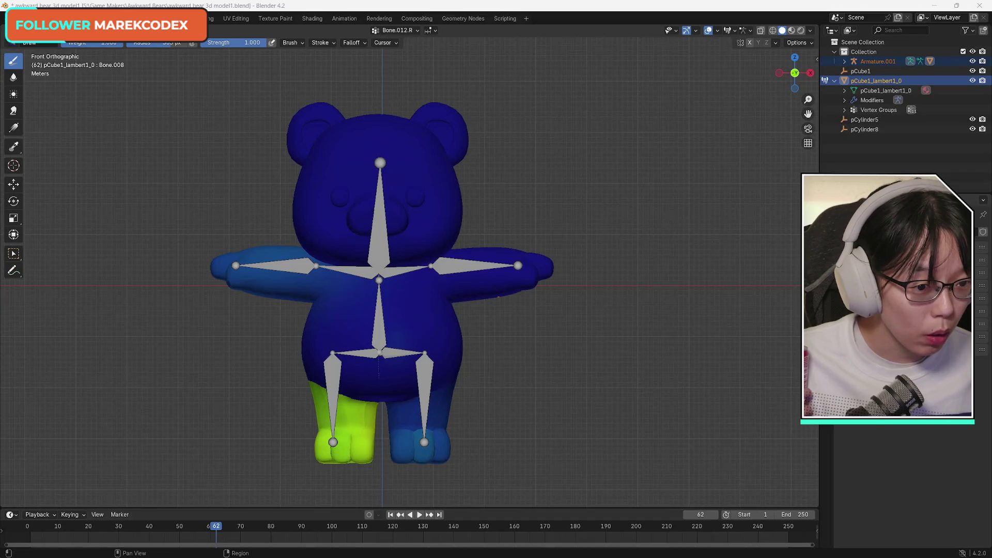
# - Expand the weight-paint brush settings and Options panel showing Auto Normalize, then resume the tutorial
pyautogui.click(903, 247)
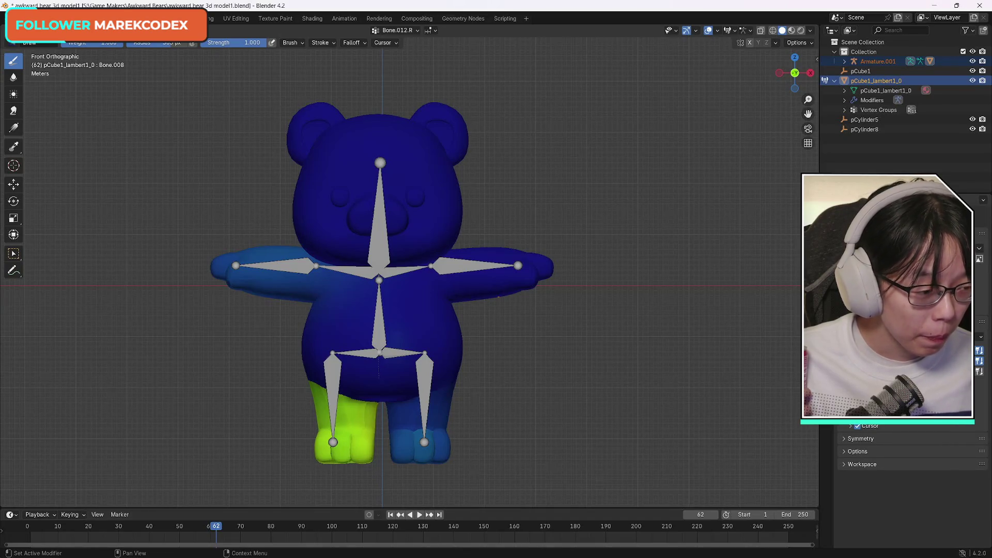
pyautogui.hotkey('alt', 'Tab')
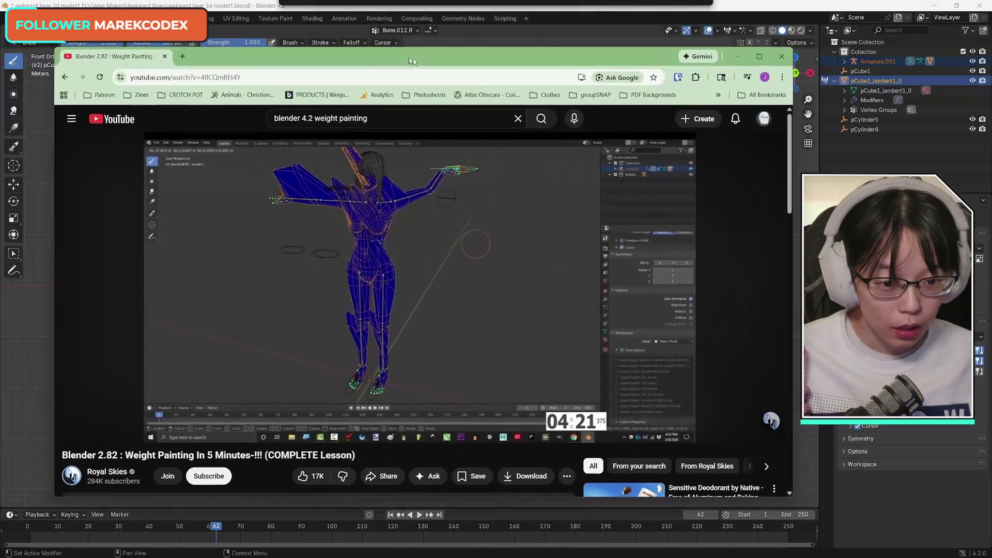
pyautogui.hotkey('alt', 'Tab')
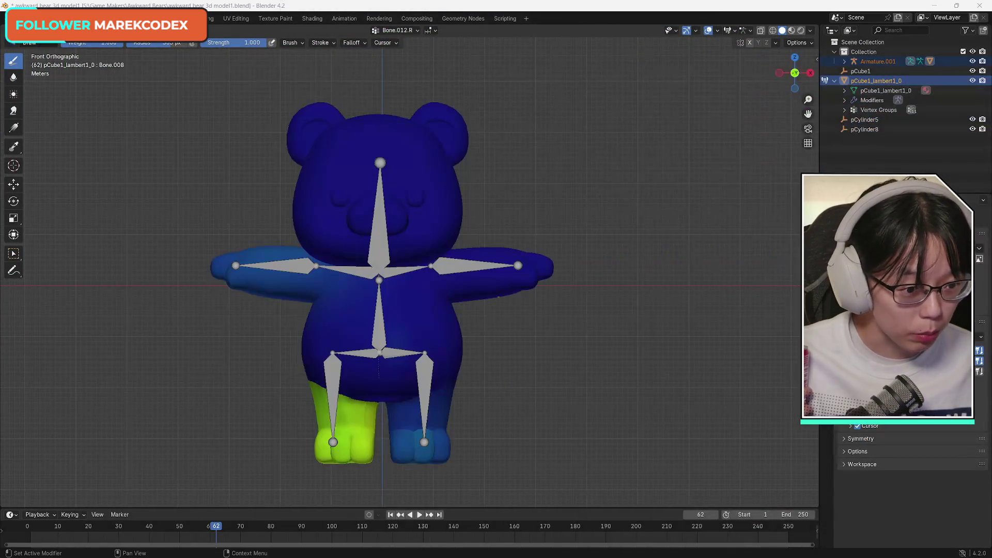
pyautogui.click(844, 453)
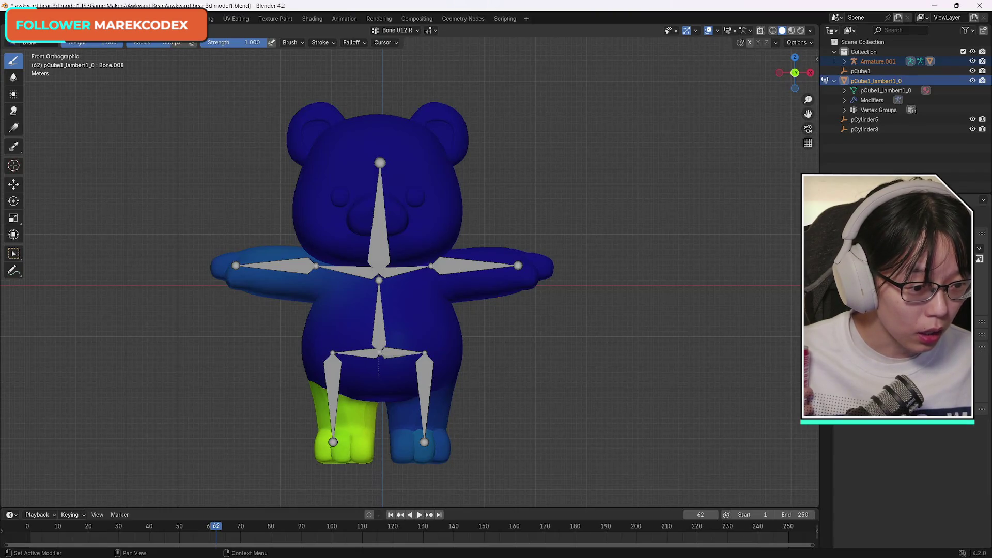
pyautogui.hotkey('alt', 'Tab')
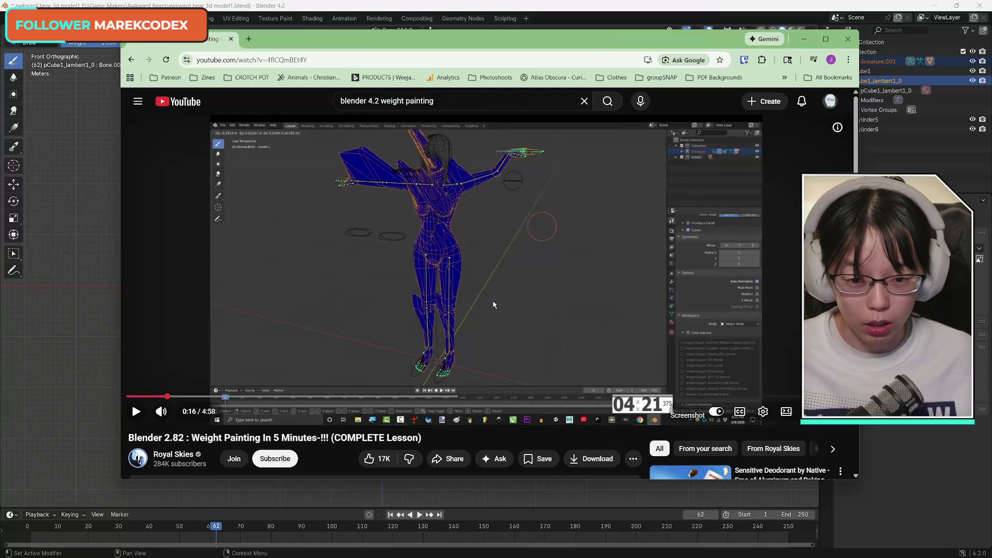
pyautogui.click(493, 305)
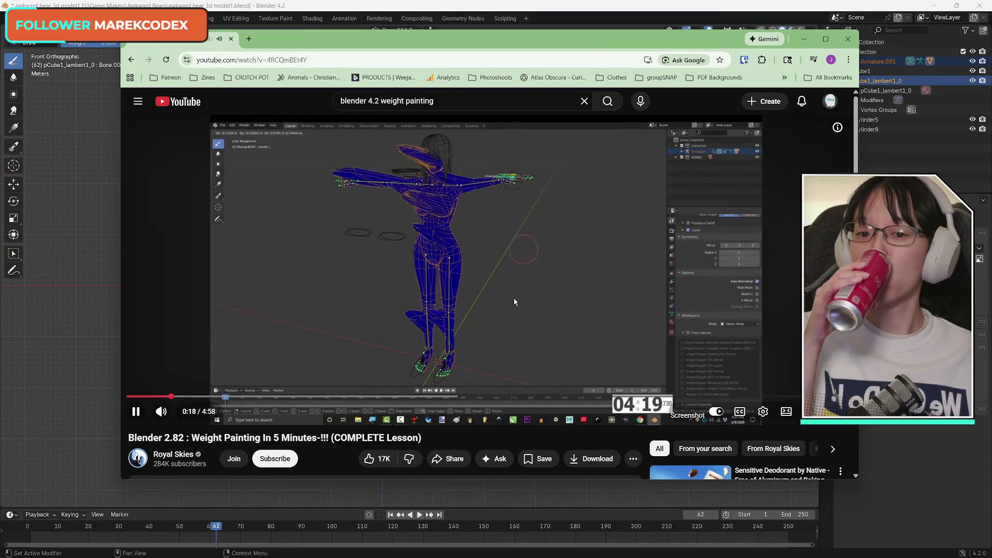
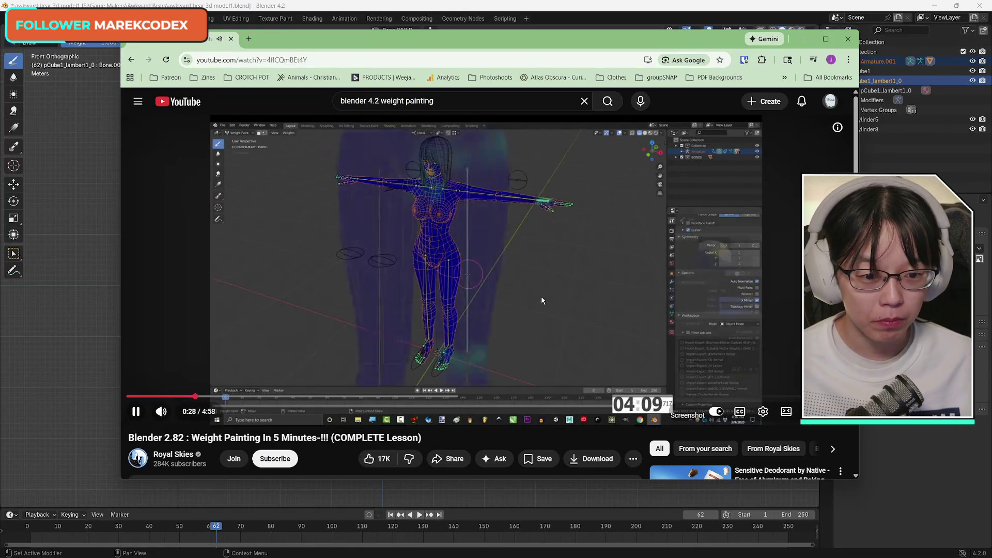
# - Pause the tutorial, shift its window left, and glance at the Blender bear before returning
pyautogui.click(498, 288)
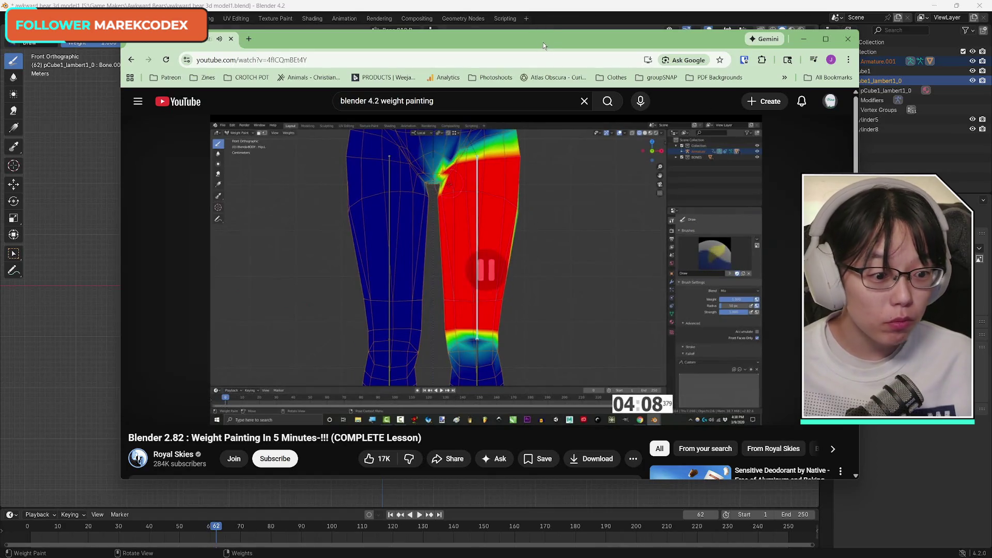
pyautogui.moveTo(543, 42); pyautogui.dragTo(479, 51)
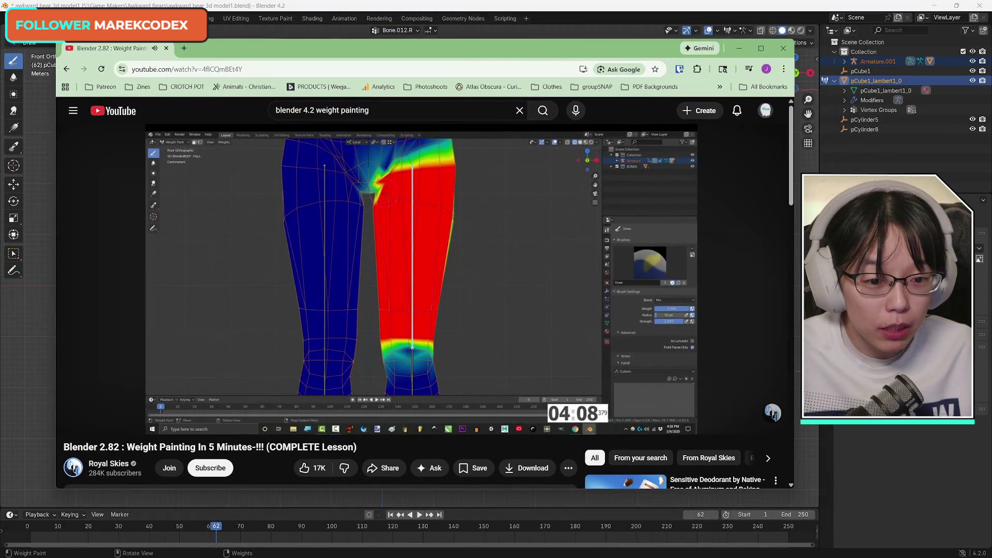
pyautogui.click(810, 389)
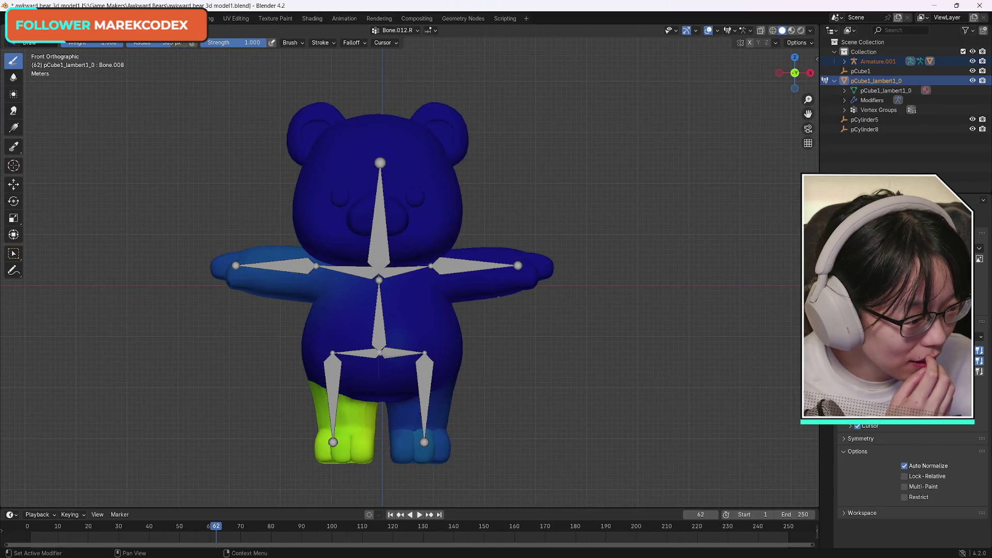
pyautogui.hotkey('alt', 'Tab')
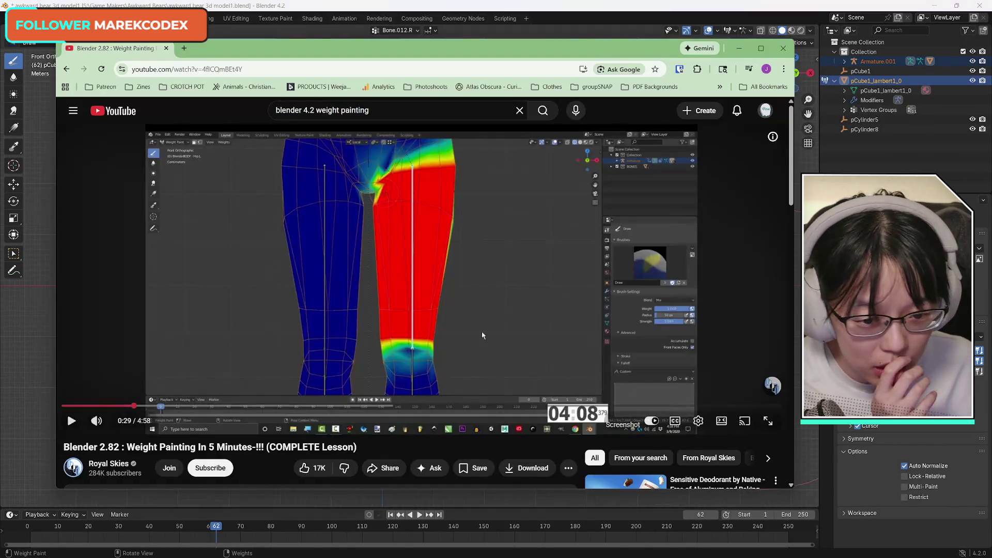
# - Replay the tutorial from 0:22, pause at 0:23, and bring Blender back in front
pyautogui.click(115, 405)
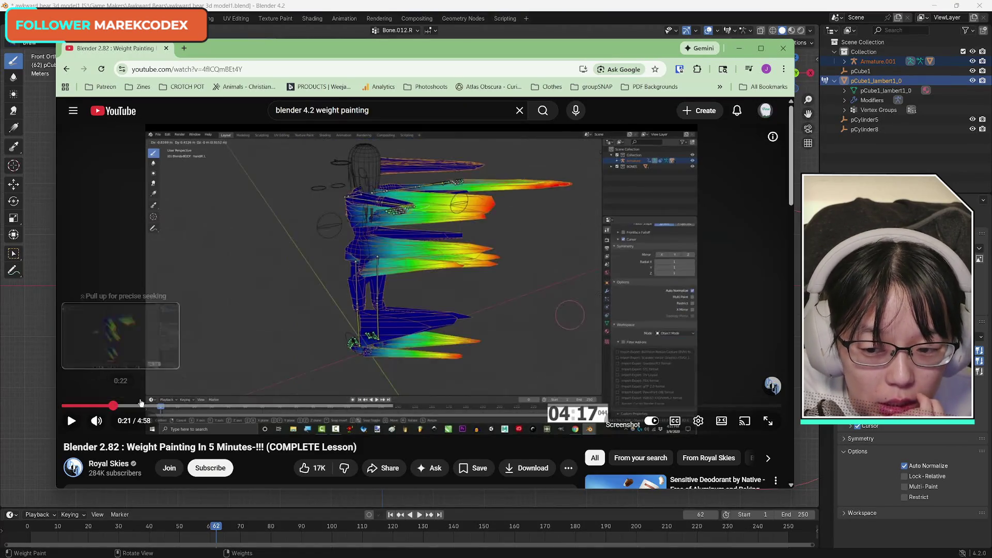
pyautogui.click(526, 356)
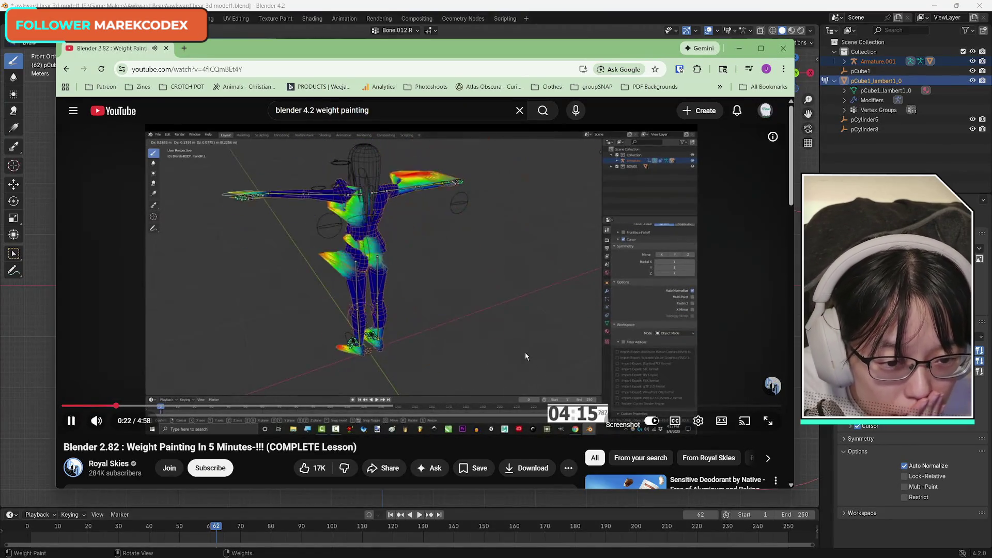
pyautogui.click(524, 356)
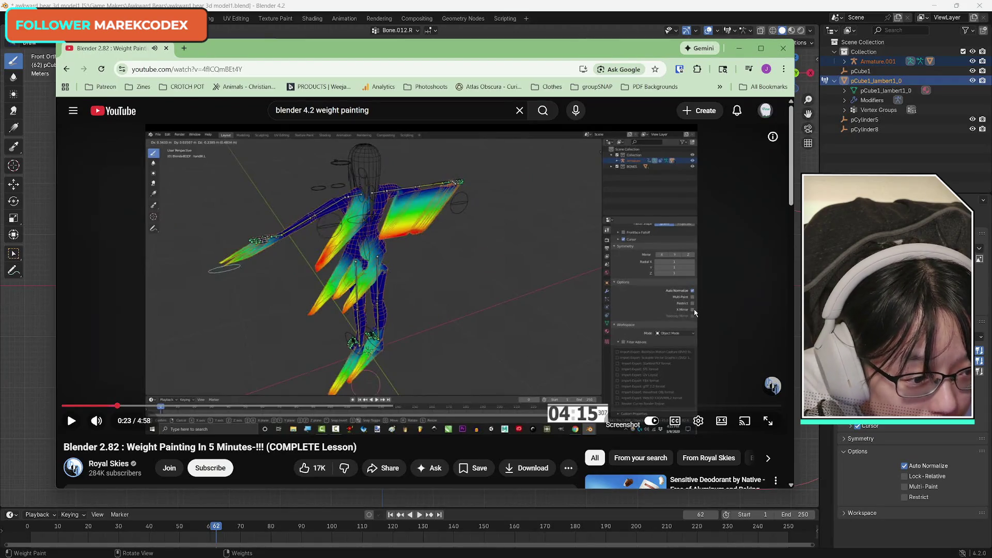
pyautogui.moveTo(588, 52); pyautogui.dragTo(610, 54)
pyautogui.click(917, 460)
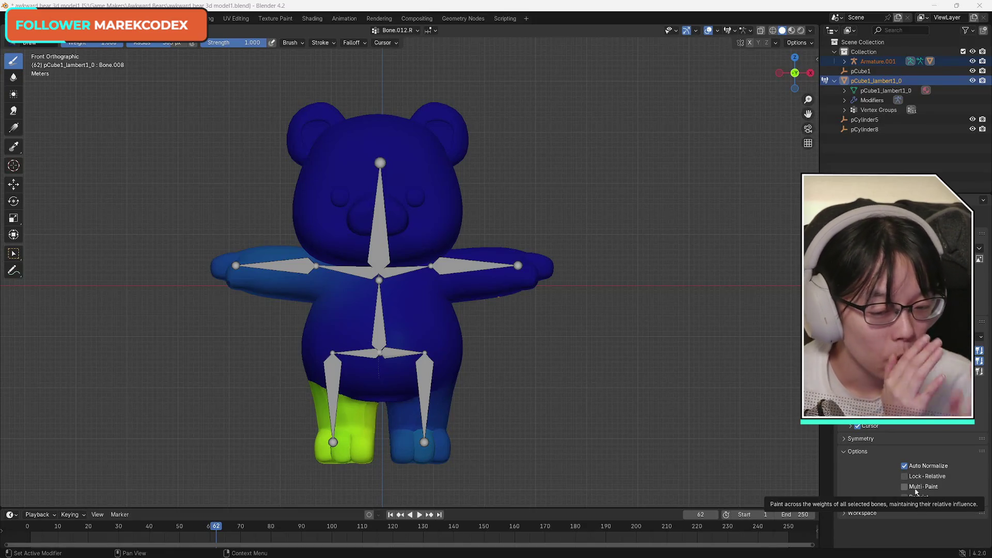
# - Expand the weight paint Symmetry settings and enable X-axis mirroring
pyautogui.hotkey('alt', 'Tab')
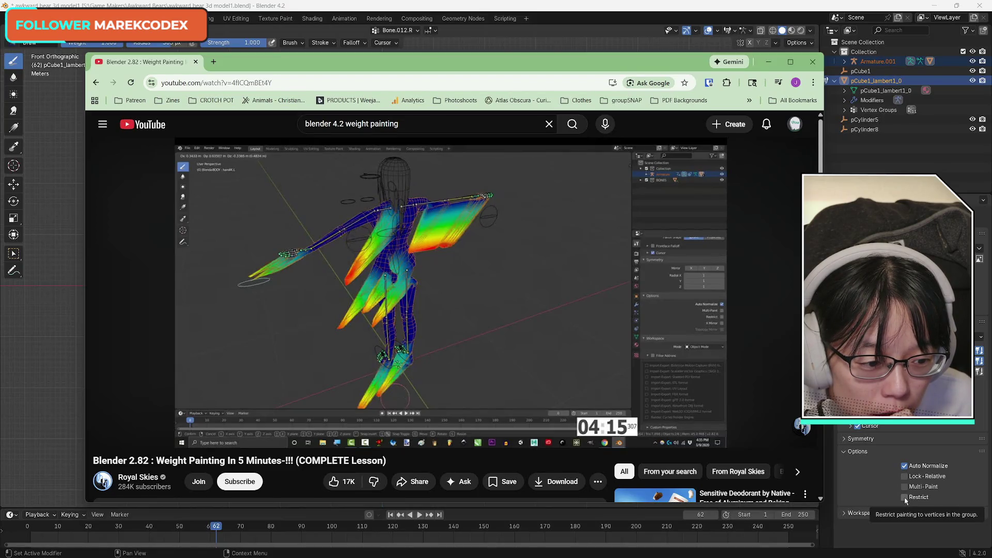
pyautogui.click(983, 455)
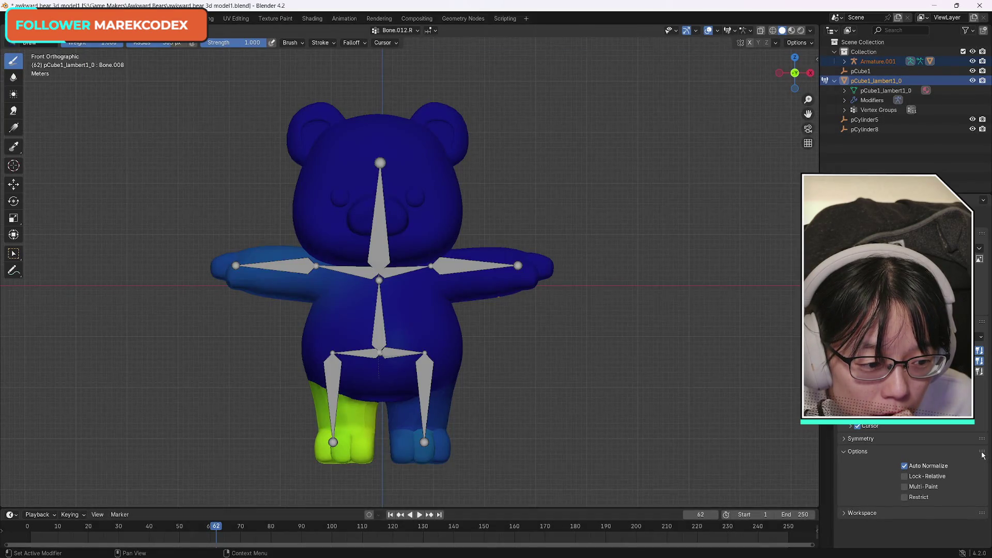
pyautogui.click(855, 453)
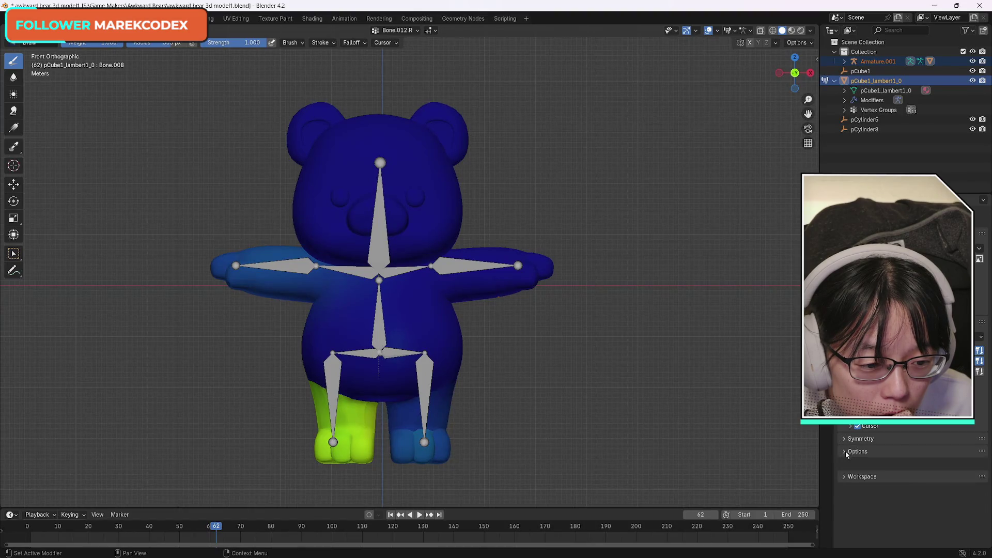
pyautogui.click(854, 454)
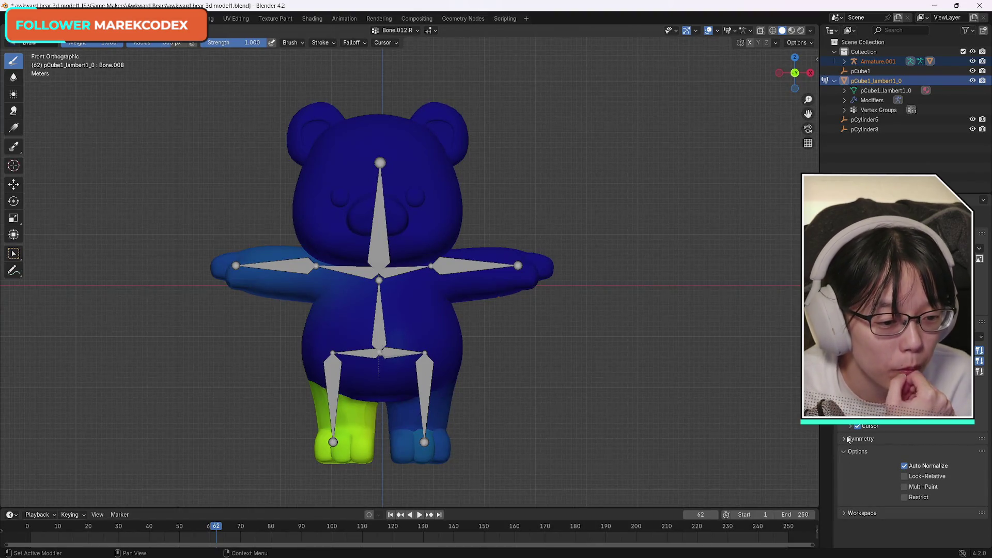
pyautogui.click(844, 439)
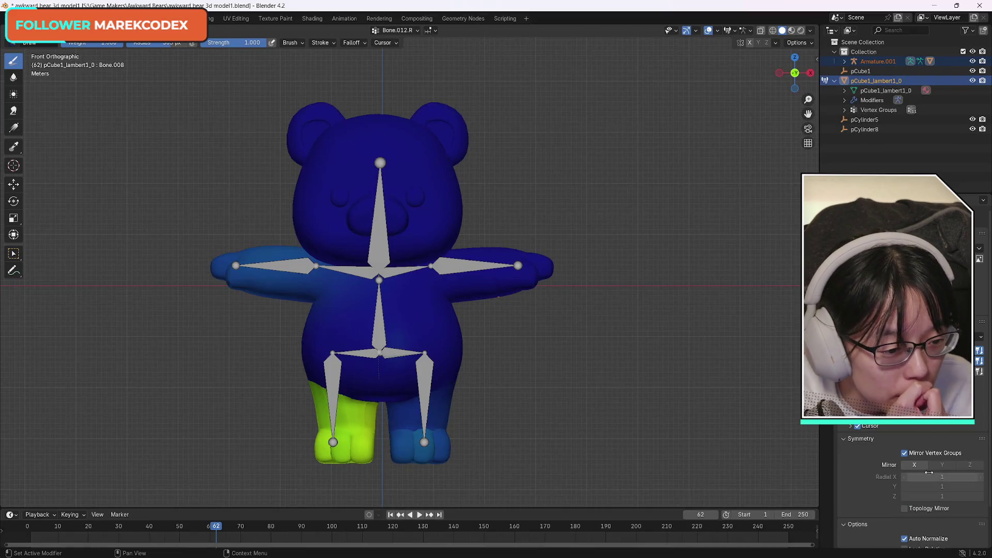
pyautogui.click(914, 466)
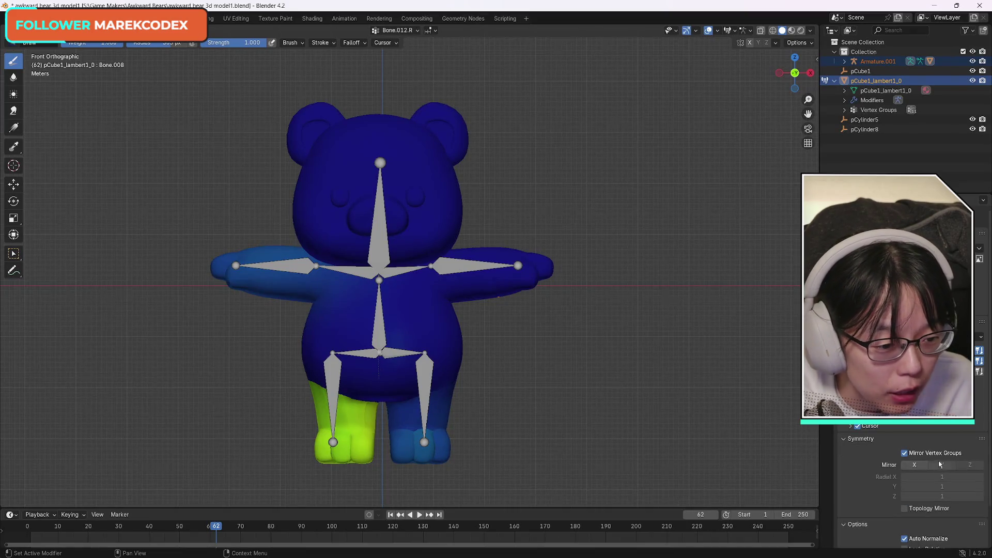
# - Collapse the Symmetry and Options panels and bring the tutorial back in front
pyautogui.click(844, 440)
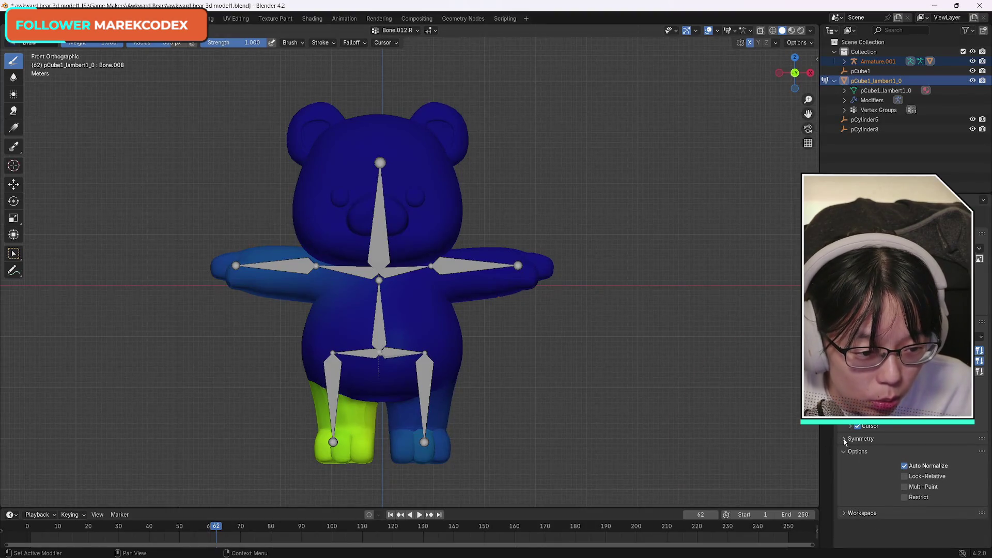
pyautogui.click(845, 453)
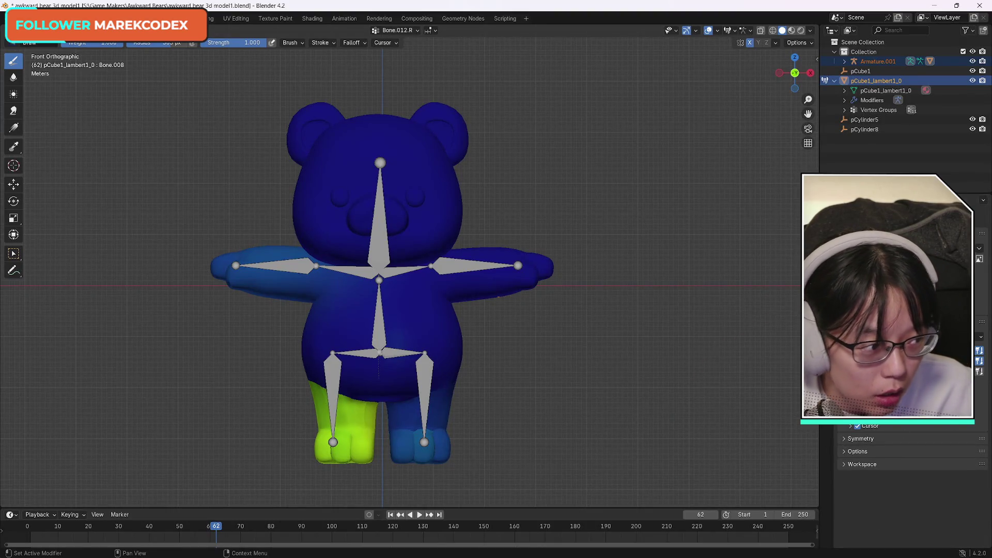
pyautogui.moveTo(483, 95)
pyautogui.mouseDown()
pyautogui.moveTo(519, 63)
pyautogui.moveTo(510, 0)
pyautogui.mouseUp()
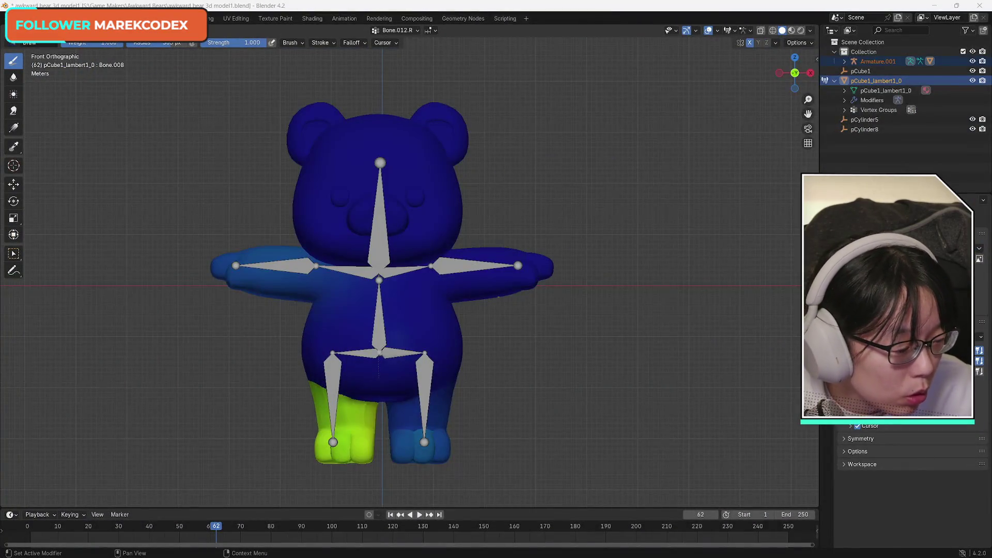
pyautogui.hotkey('alt', 'Tab')
pyautogui.moveTo(781, 363)
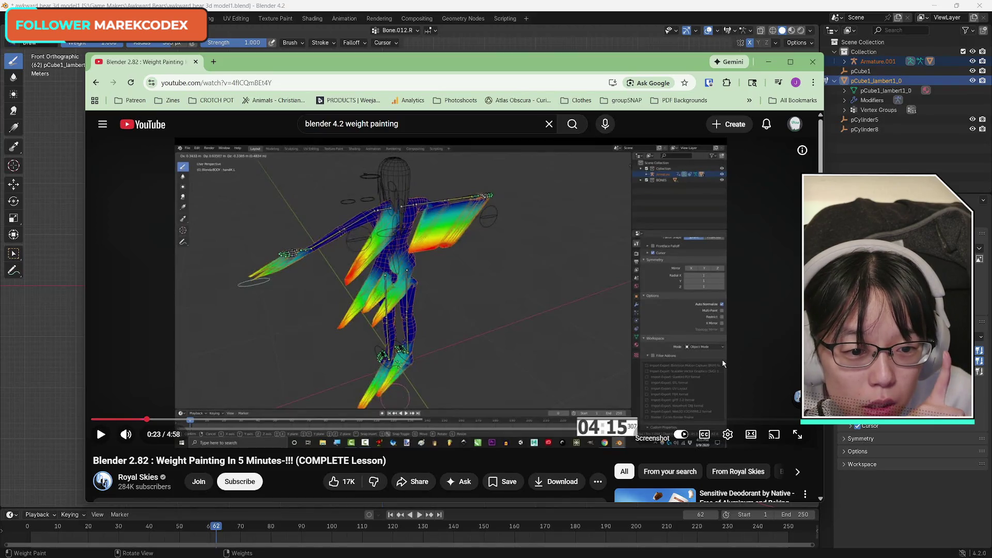
# - Expand the weight paint Symmetry settings in Blender, then return to the tutorial
pyautogui.moveTo(674, 287)
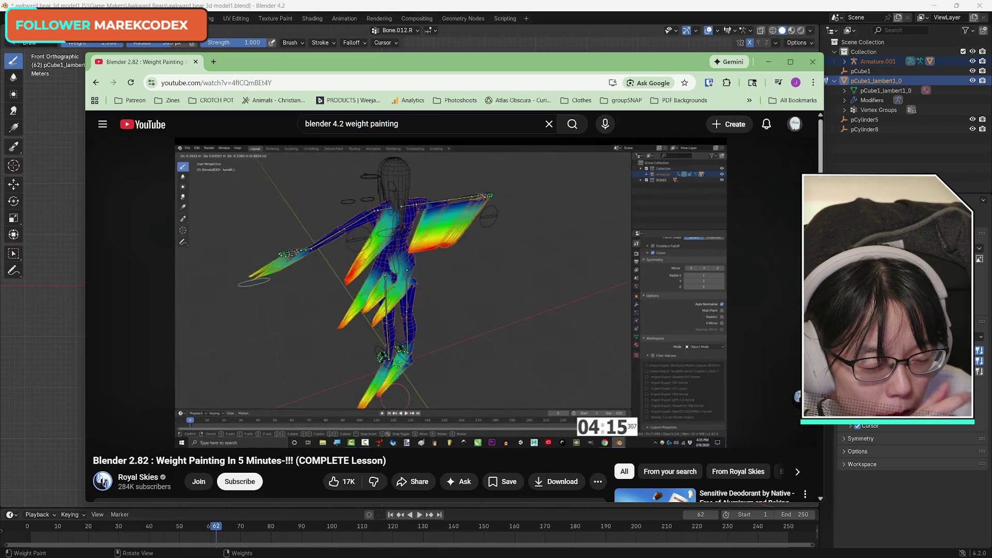
pyautogui.click(860, 439)
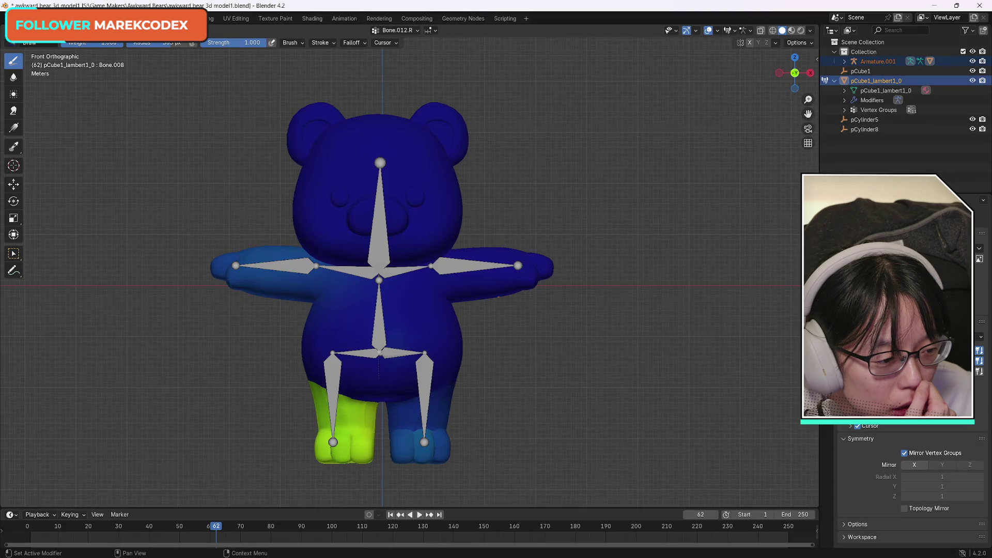
pyautogui.hotkey('alt', 'Tab')
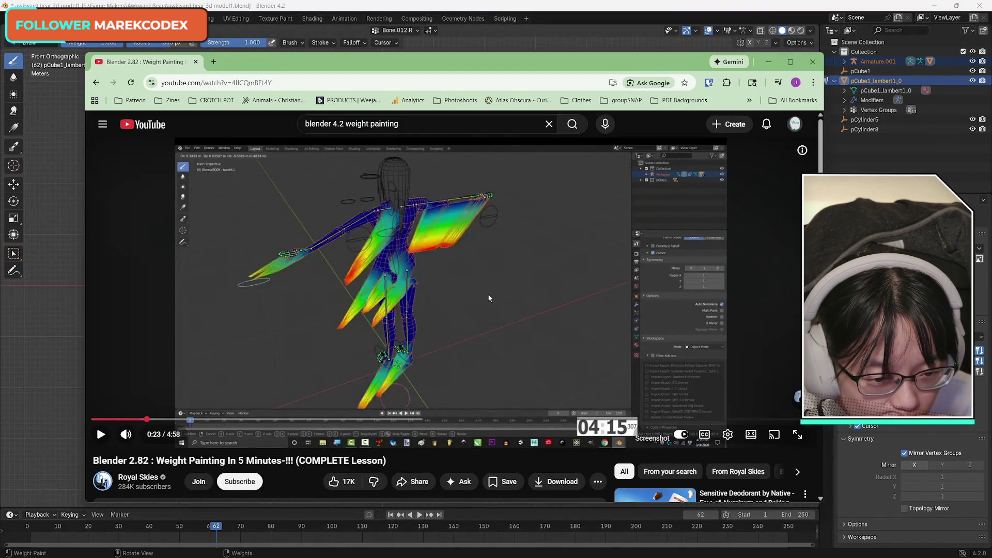
# - Play the tutorial to 0:28, pause it, and minimize the browser
pyautogui.click(483, 293)
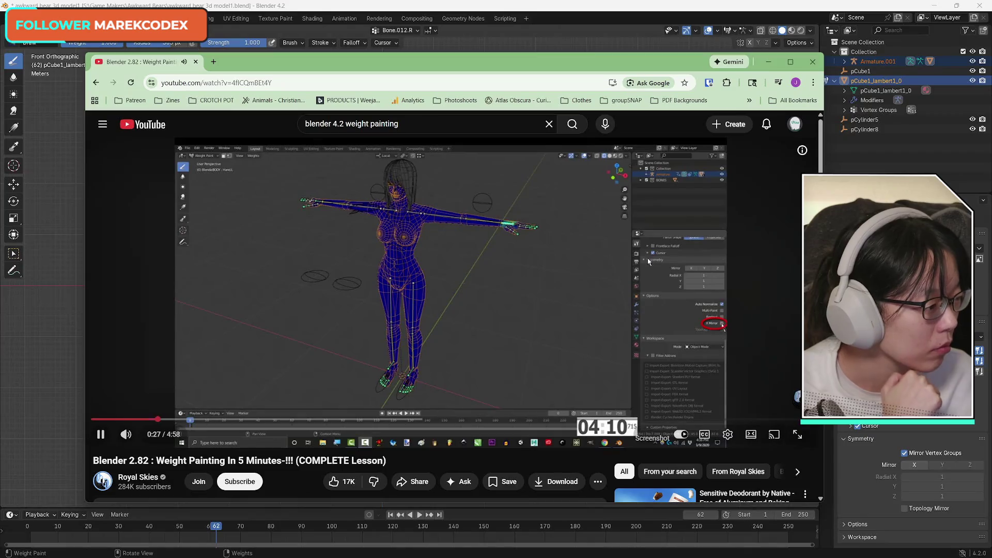
pyautogui.click(456, 297)
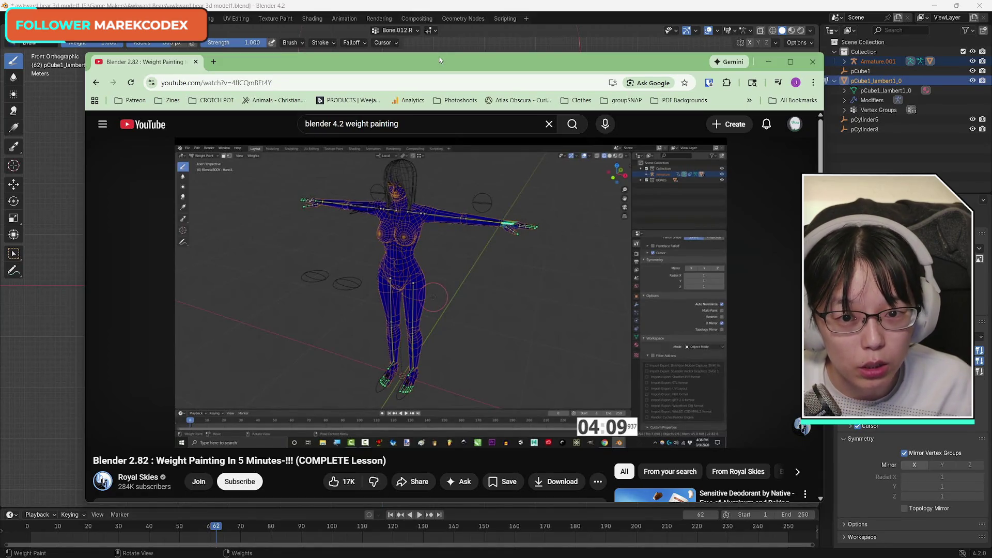
pyautogui.moveTo(440, 61)
pyautogui.mouseDown()
pyautogui.moveTo(124, 46)
pyautogui.moveTo(440, 61)
pyautogui.mouseUp()
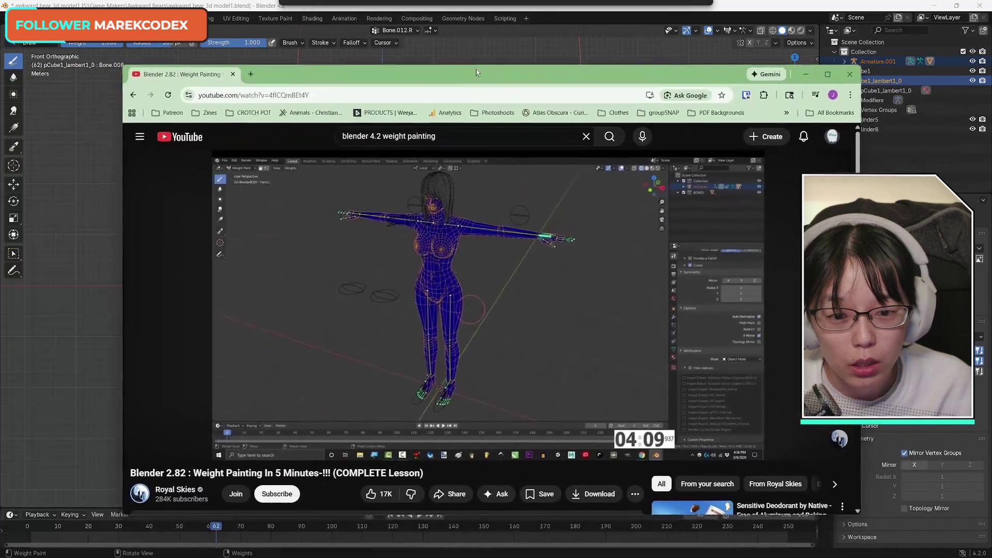
pyautogui.click(768, 62)
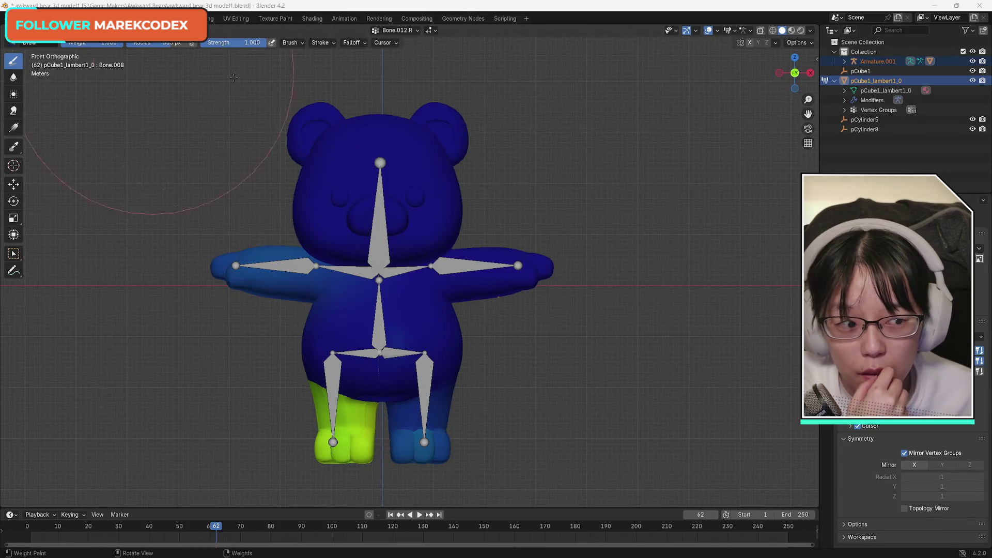
pyautogui.hotkey('alt', 'Tab')
pyautogui.moveTo(603, 69); pyautogui.dragTo(597, 44)
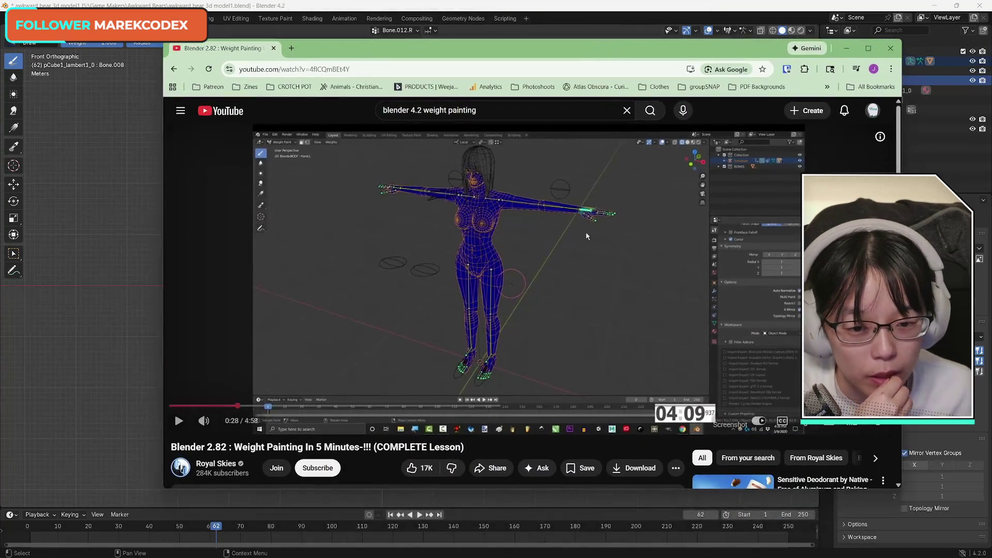
pyautogui.click(547, 358)
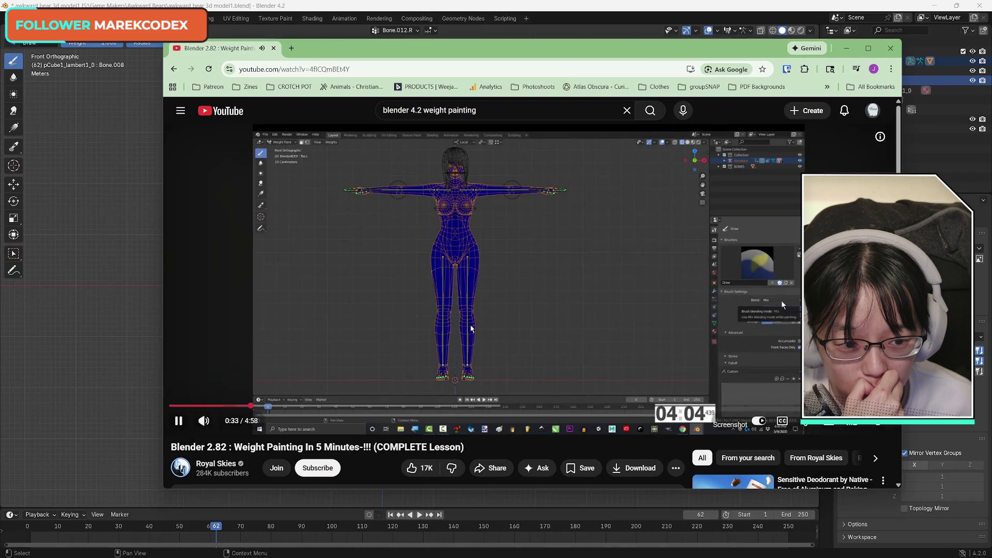
pyautogui.click(781, 300)
pyautogui.moveTo(669, 44); pyautogui.dragTo(991, 32)
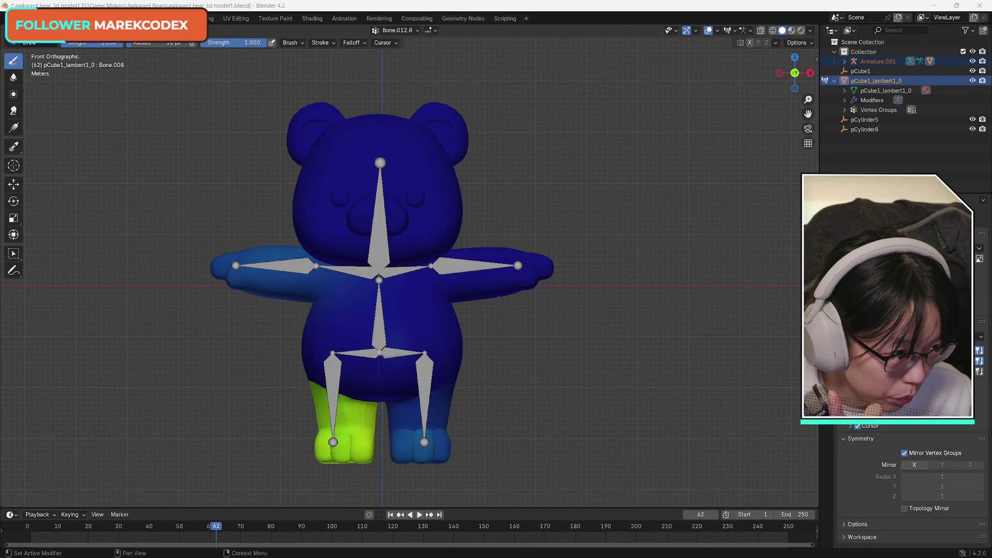
pyautogui.hotkey('alt', 'Tab')
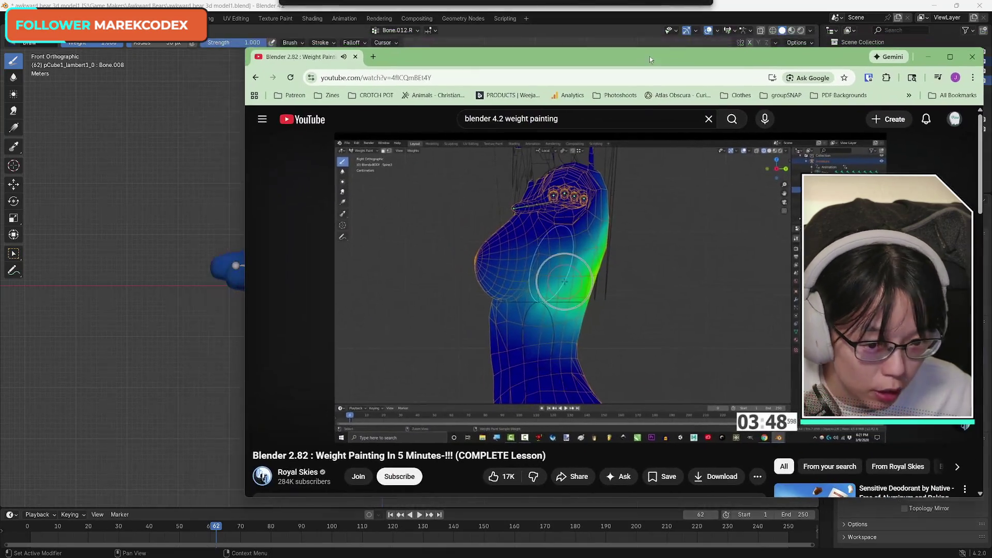
pyautogui.hotkey('alt', 'Tab')
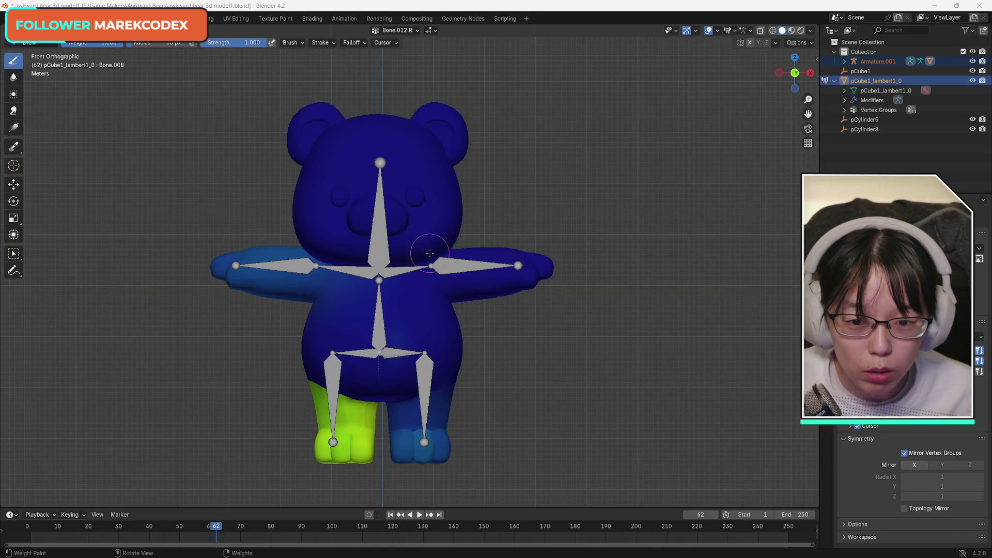
# - Paint weight 1.0 over the upper leg, the back of the leg and the lower leg
pyautogui.keyDown('ctrl'); pyautogui.click(332, 409); pyautogui.keyUp('ctrl')
pyautogui.click(334, 430)
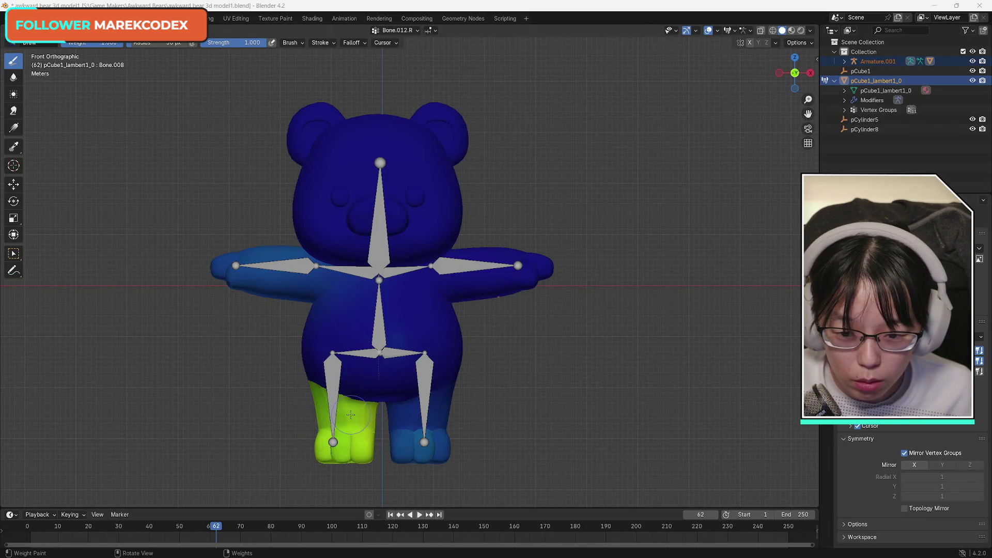
pyautogui.moveTo(374, 408)
pyautogui.mouseDown()
pyautogui.moveTo(317, 394)
pyautogui.moveTo(311, 446)
pyautogui.mouseUp()
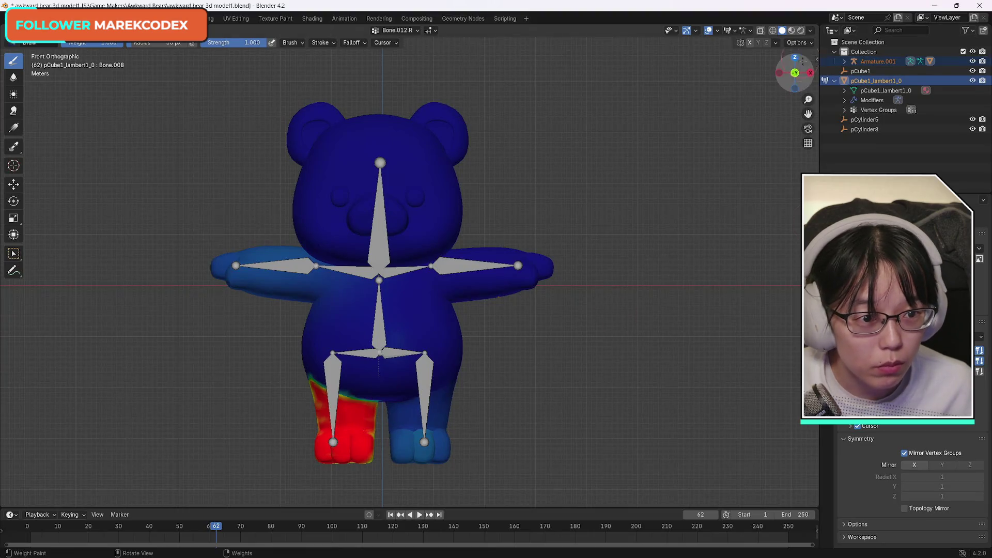
pyautogui.moveTo(794, 72); pyautogui.dragTo(461, 431)
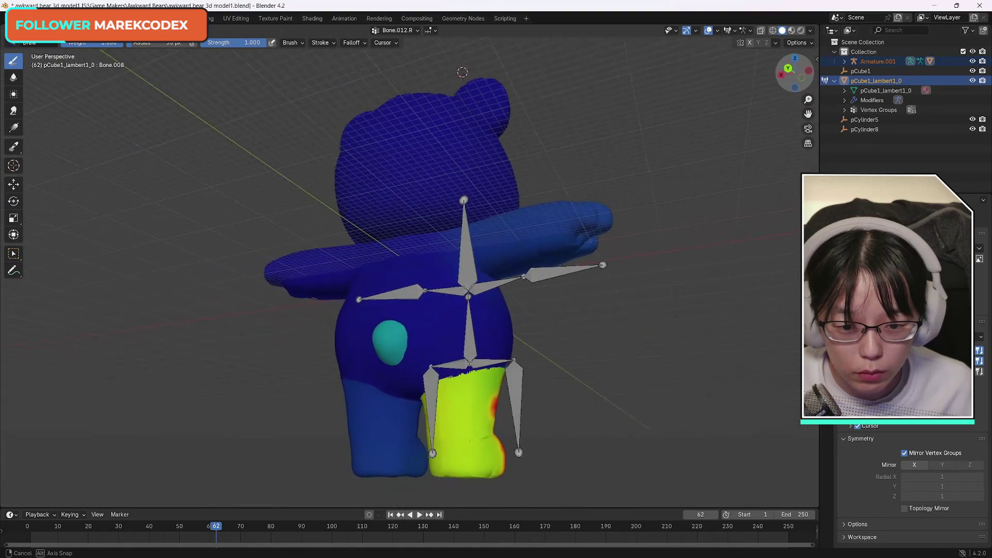
pyautogui.moveTo(494, 380)
pyautogui.mouseDown()
pyautogui.moveTo(466, 451)
pyautogui.moveTo(514, 453)
pyautogui.mouseUp()
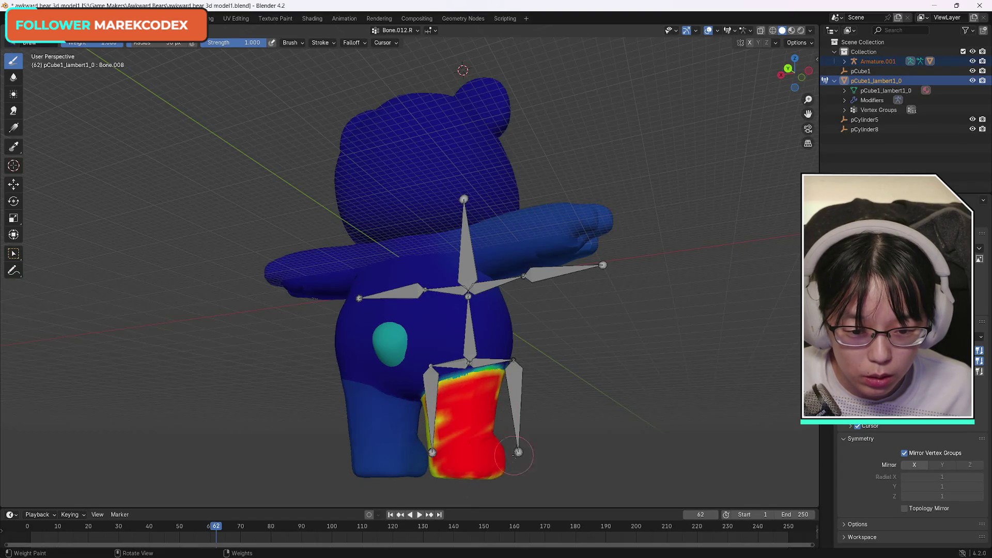
pyautogui.moveTo(794, 72); pyautogui.dragTo(760, 72)
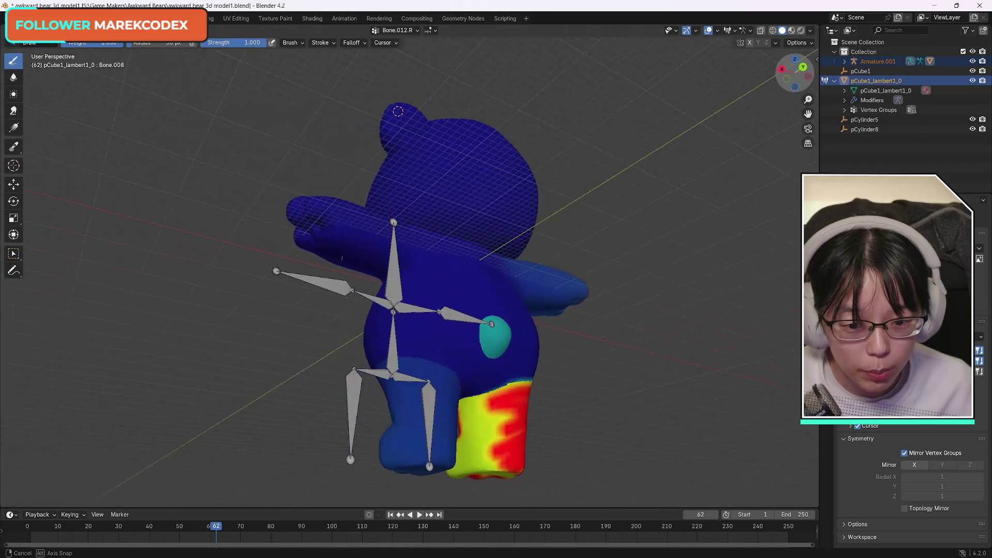
pyautogui.moveTo(464, 408)
pyautogui.mouseDown()
pyautogui.moveTo(479, 471)
pyautogui.moveTo(509, 422)
pyautogui.moveTo(476, 418)
pyautogui.moveTo(472, 473)
pyautogui.mouseUp()
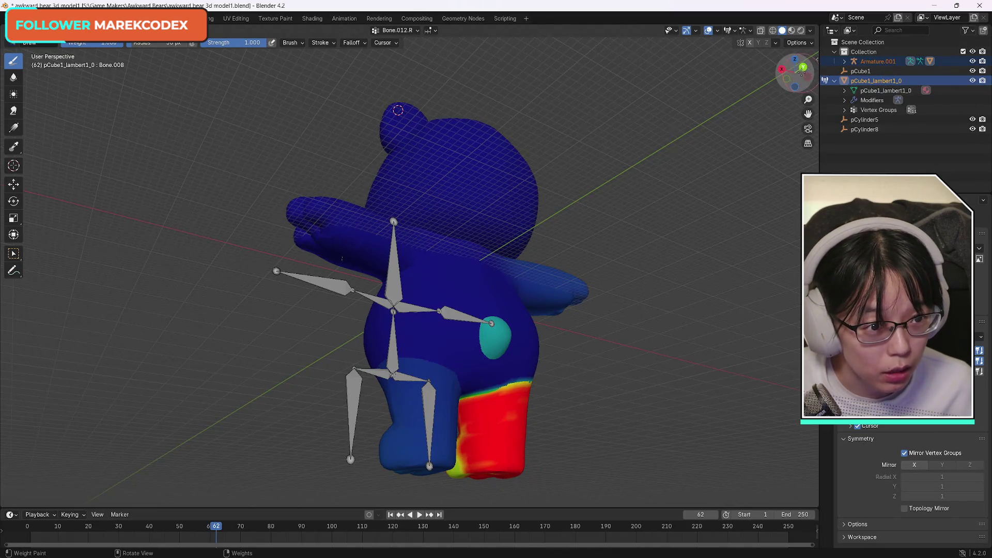
# - Cover the remaining orange streaks on the foot and leg, then return to front orthographic view
pyautogui.moveTo(794, 72); pyautogui.dragTo(775, 75)
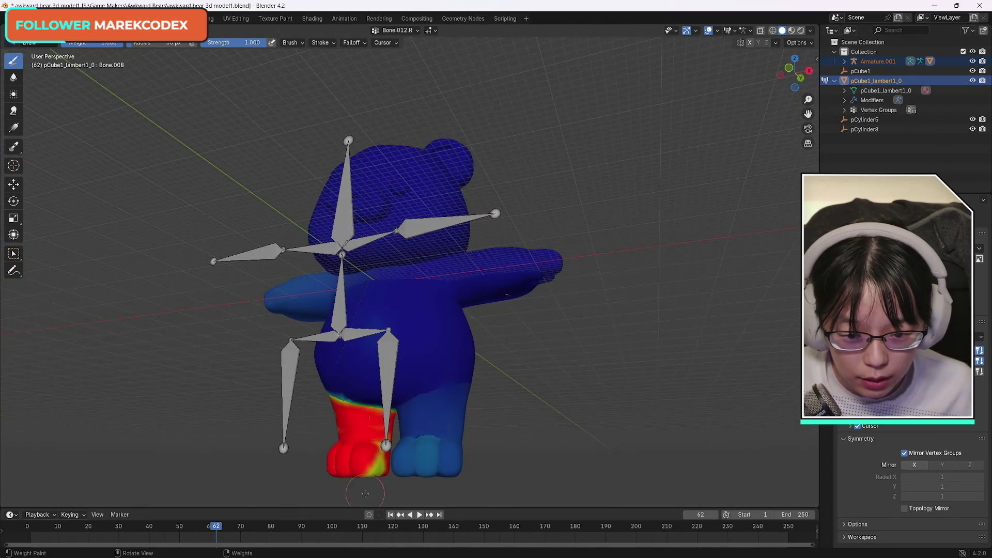
pyautogui.moveTo(380, 441); pyautogui.dragTo(383, 476)
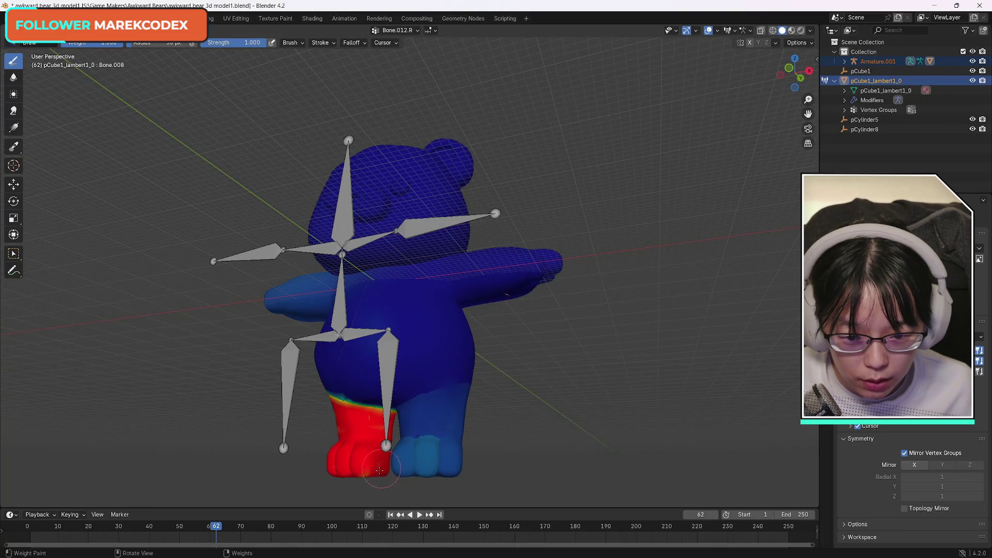
pyautogui.moveTo(794, 72); pyautogui.dragTo(780, 73)
pyautogui.moveTo(312, 392); pyautogui.dragTo(331, 422)
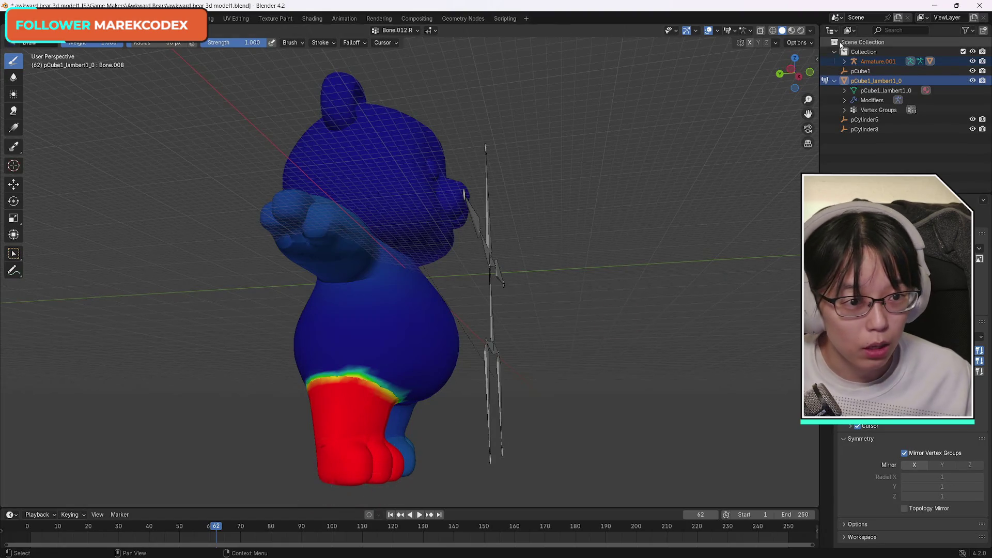
pyautogui.moveTo(796, 72); pyautogui.dragTo(790, 73)
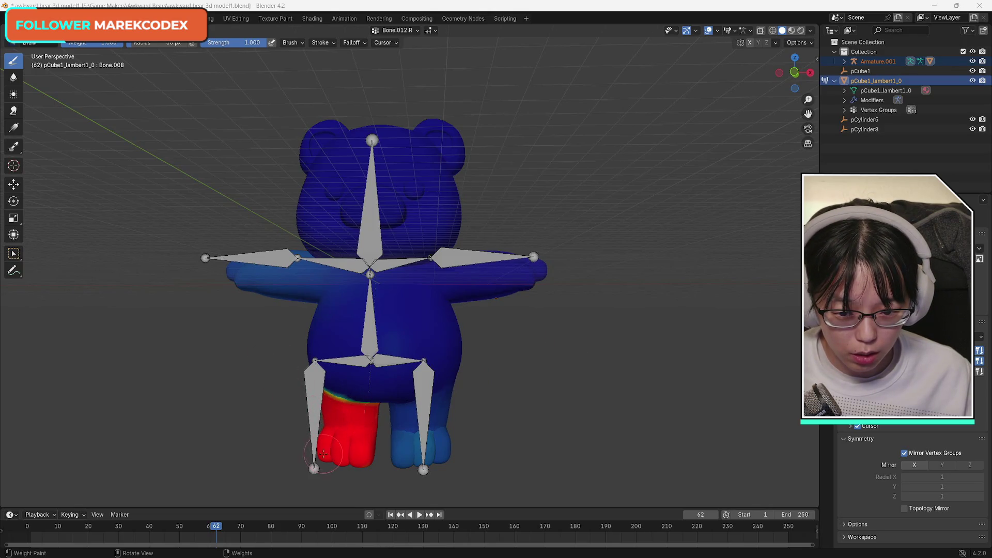
pyautogui.click(794, 73)
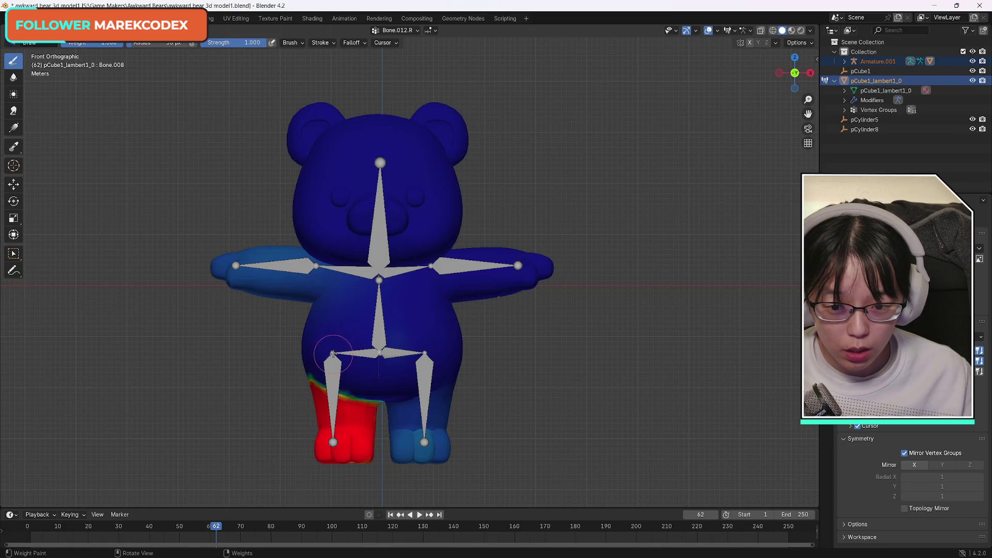
# - Undo a stray stroke on the hip and switch the bear back to Object Mode
pyautogui.moveTo(333, 353); pyautogui.dragTo(315, 353)
pyautogui.hotkey('ctrl', 'z')
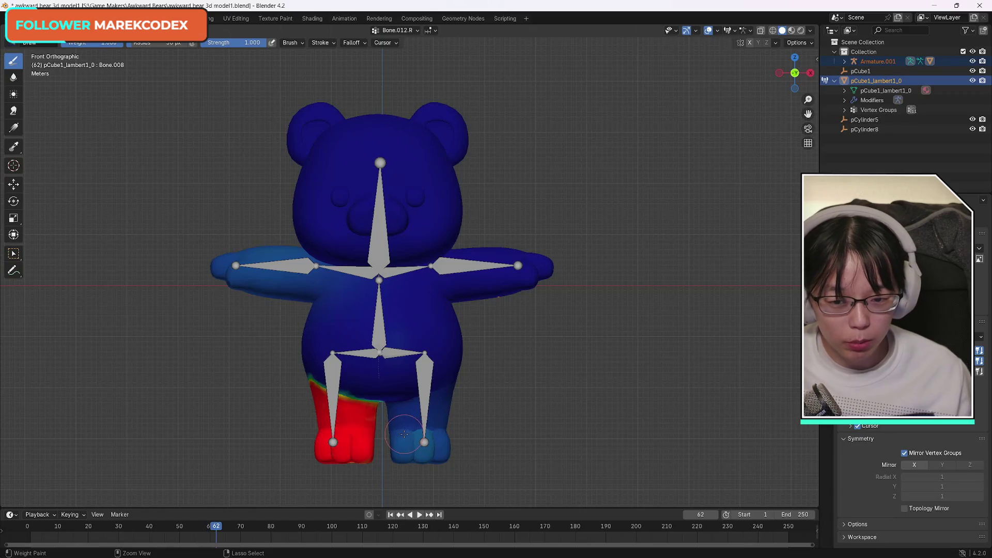
pyautogui.hotkey('ctrl', 'z')
pyautogui.hotkey('ctrl', 'Tab')
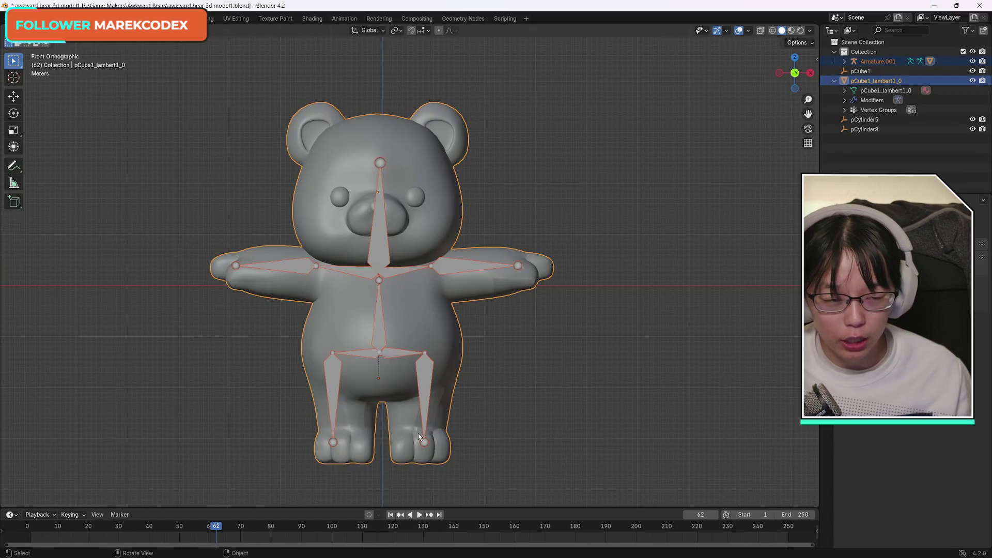
# - Switch the bear to Weight Paint mode, then seek the tutorial to about 0:31
pyautogui.click(26, 30)
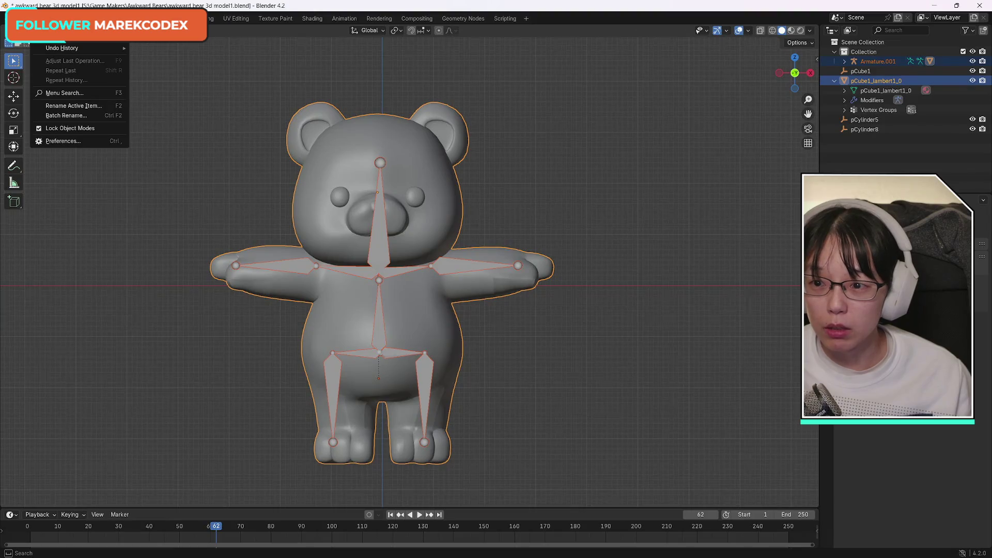
pyautogui.click(56, 95)
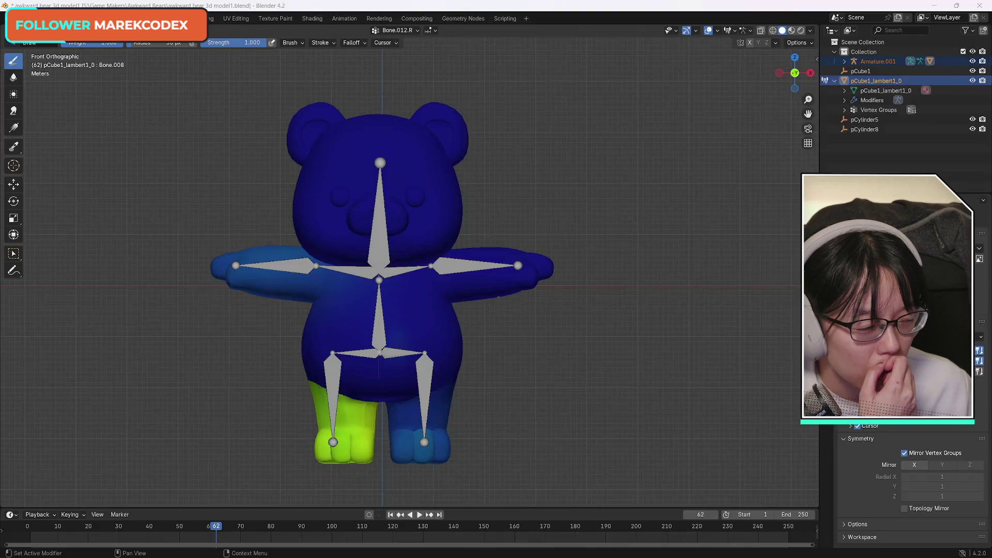
pyautogui.hotkey('alt', 'Tab')
pyautogui.moveTo(266, 419); pyautogui.dragTo(253, 420)
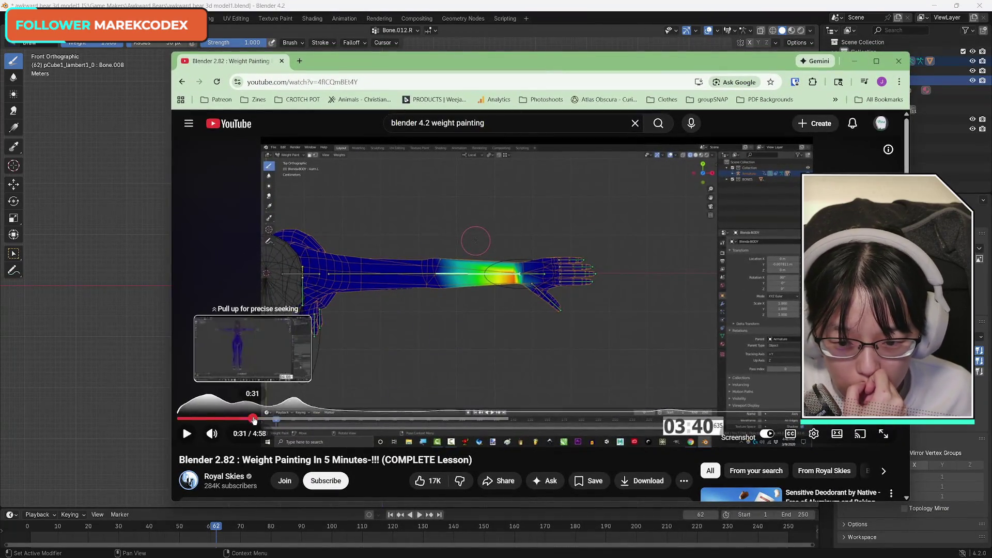
# - Play the tutorial briefly, pause it at 0:32, and minimize the browser
pyautogui.click(558, 327)
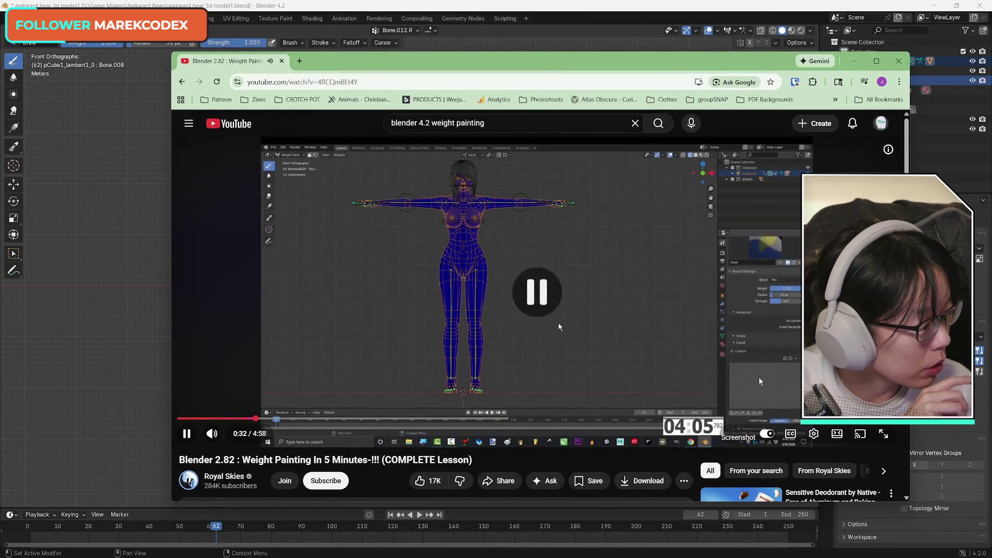
pyautogui.click(561, 325)
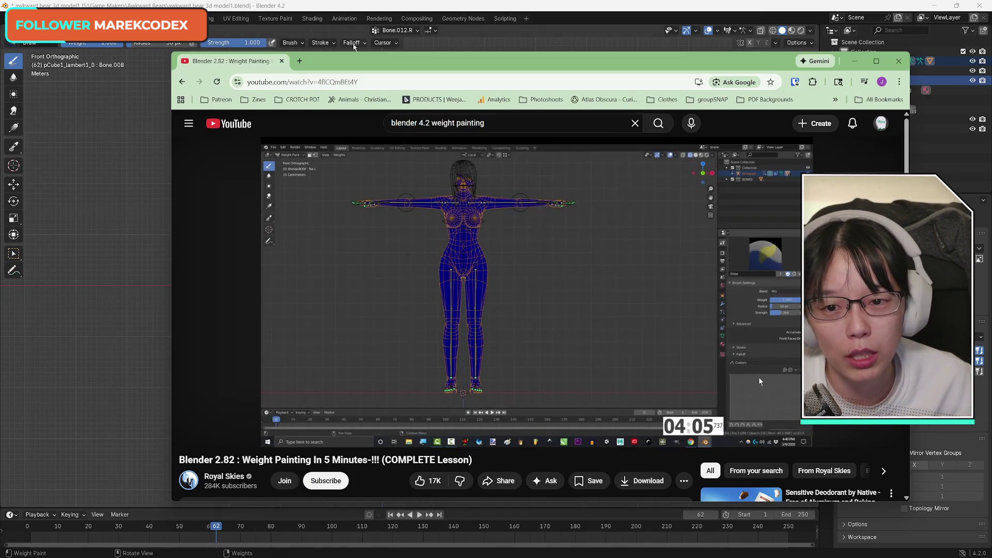
pyautogui.click(854, 61)
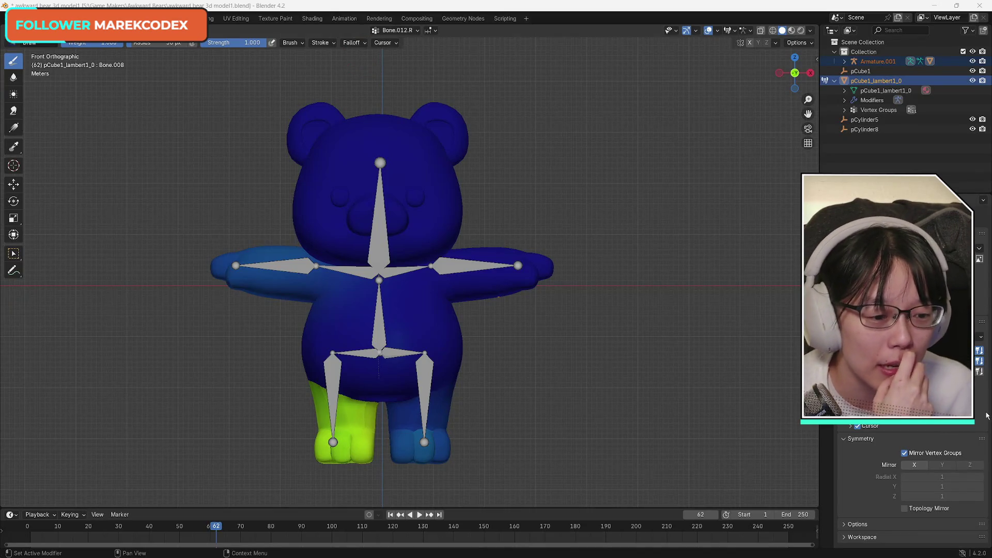
# - Expand the weight paint Options to show Auto Normalize, try the Outliner search, then return to the tutorial
pyautogui.click(847, 525)
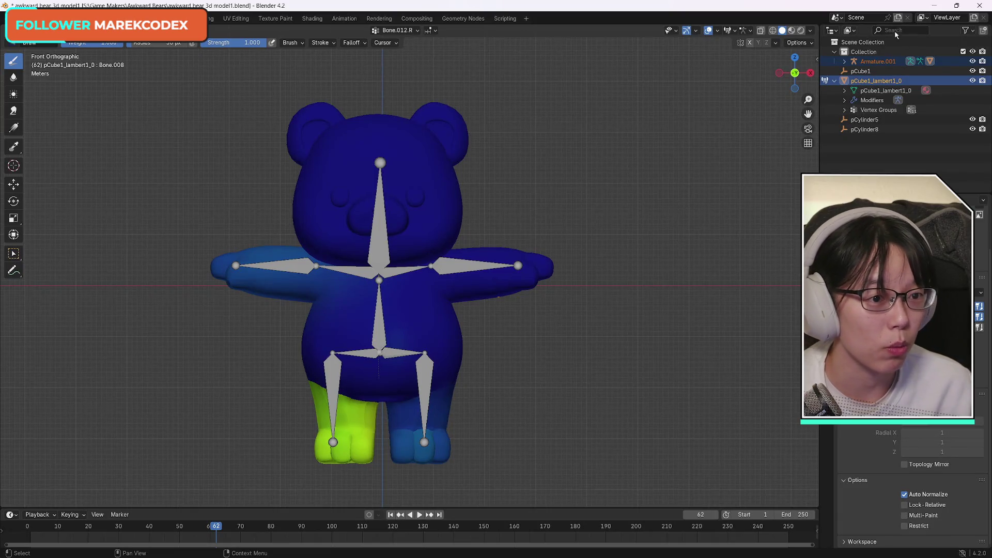
pyautogui.click(894, 29)
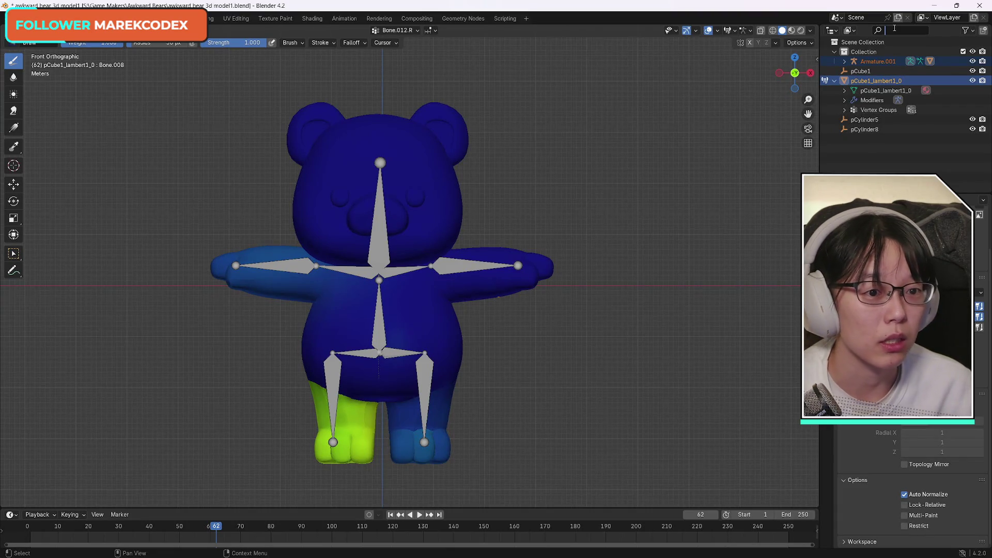
pyautogui.click(749, 43)
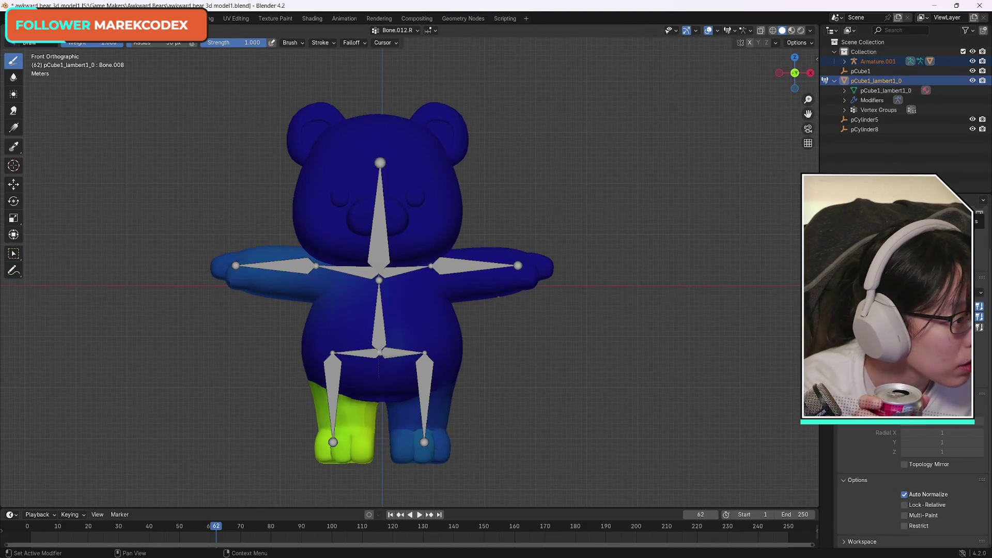
pyautogui.hotkey('alt', 'Tab')
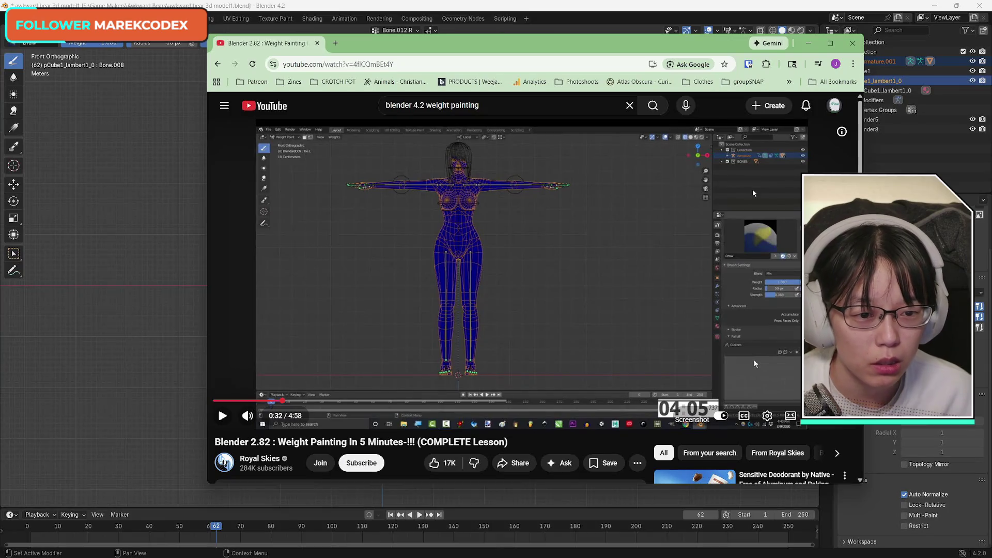
# - Switch from the tutorial back to the bear's weight-paint view in Blender
pyautogui.hotkey('alt', 'Tab')
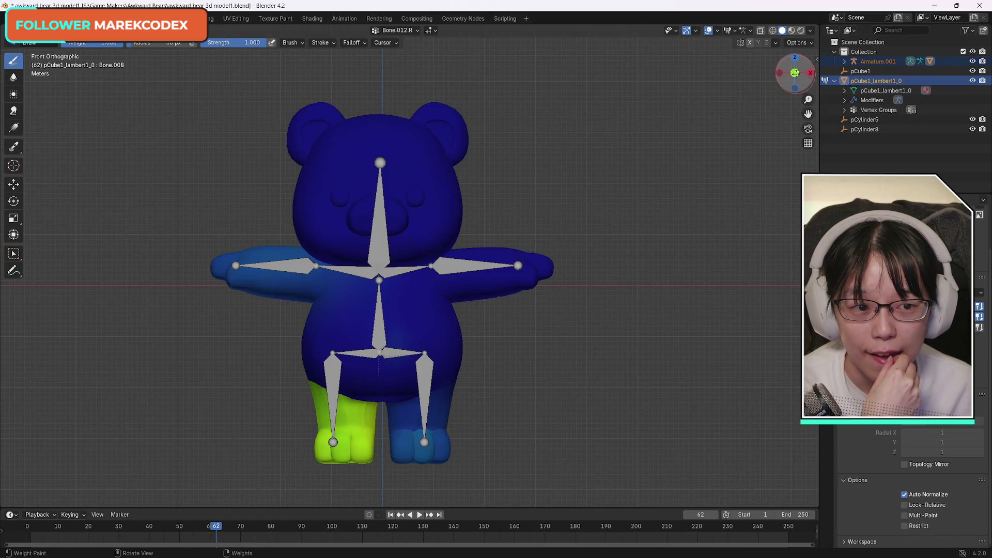
# - Orbit around the bear to inspect its leg weights, then snap back to front view
pyautogui.moveTo(806, 73); pyautogui.dragTo(795, 75)
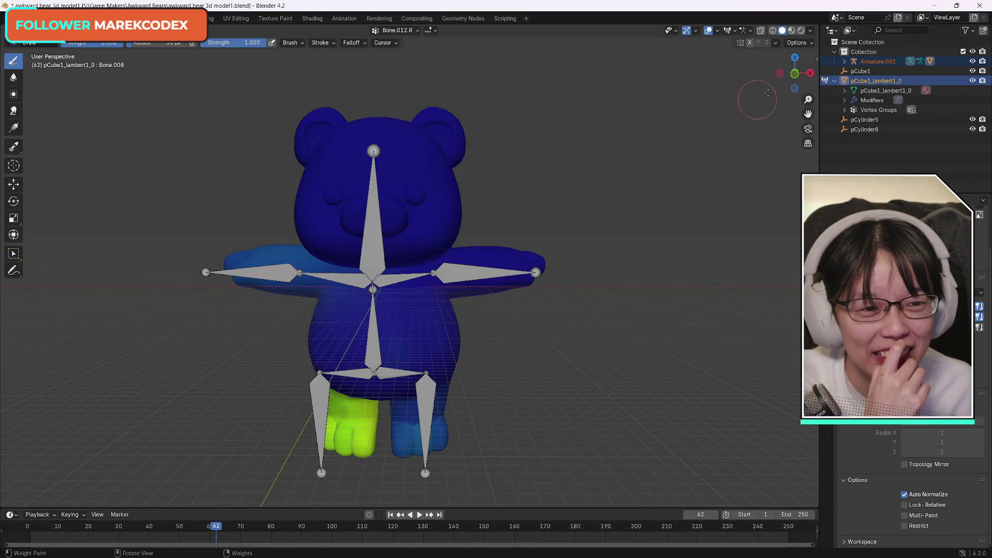
pyautogui.click(796, 74)
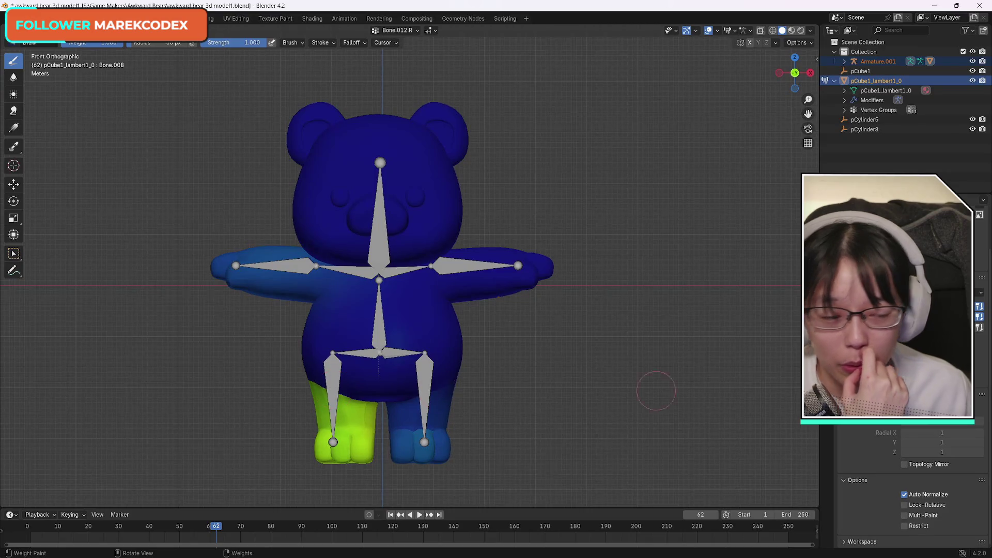
pyautogui.hotkey('alt', 'Tab')
pyautogui.moveTo(669, 53)
pyautogui.mouseDown()
pyautogui.moveTo(710, 44)
pyautogui.moveTo(649, 50)
pyautogui.mouseUp()
pyautogui.hotkey('alt', 'Tab')
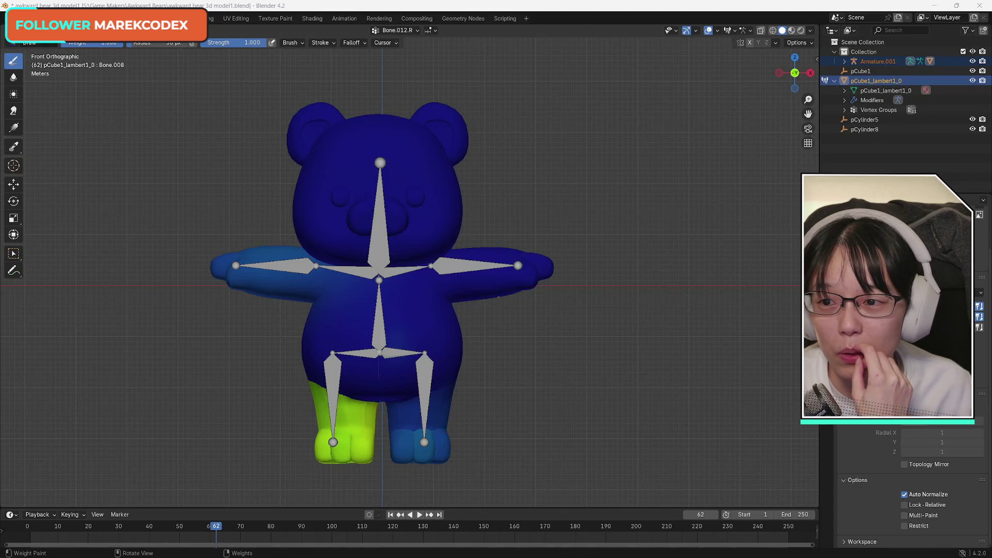
# - Open and dismiss the mode list without changing mode, then resume the tutorial
pyautogui.click(31, 30)
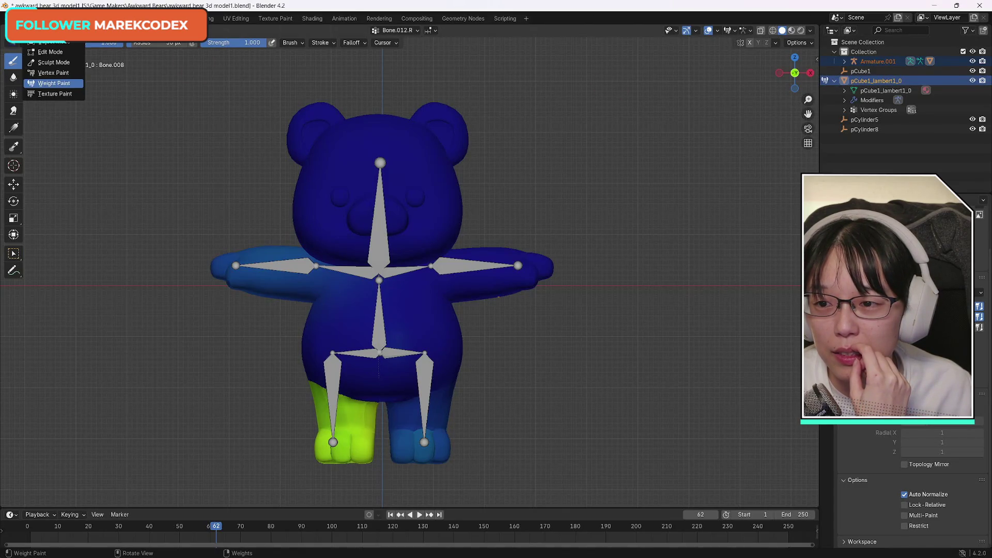
pyautogui.press('Escape')
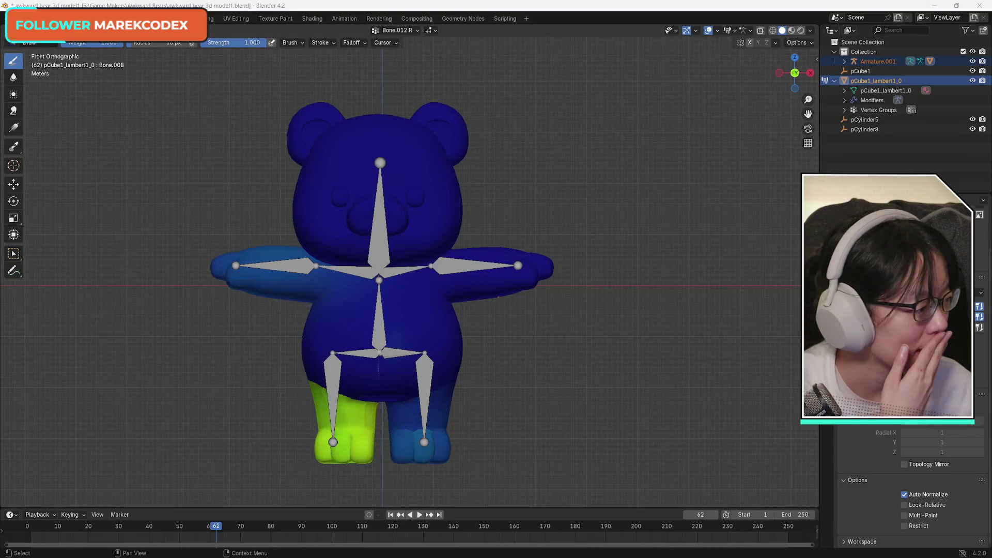
pyautogui.hotkey('alt', 'Tab')
pyautogui.click(457, 307)
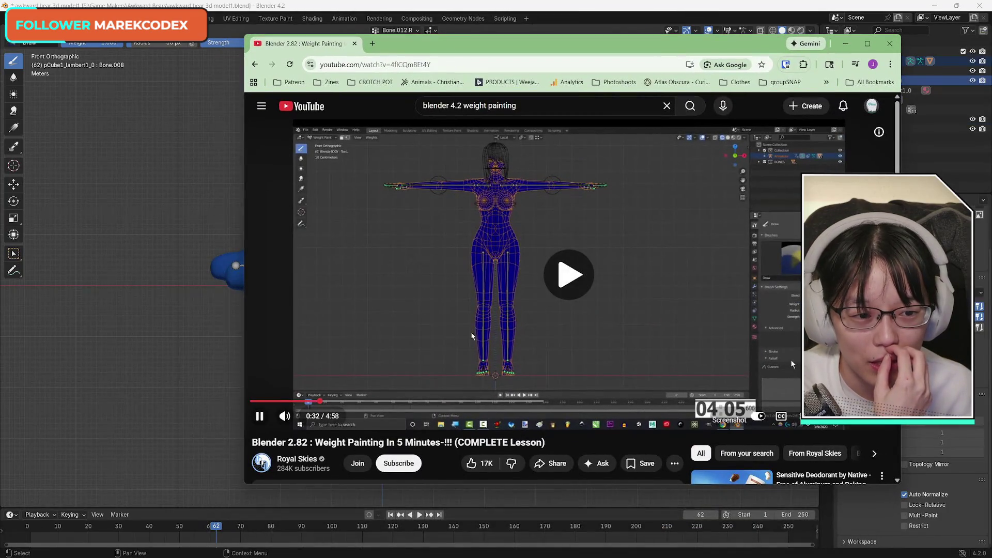
# - Pause the tutorial at 0:34, shift its window, and return to Blender
pyautogui.click(456, 303)
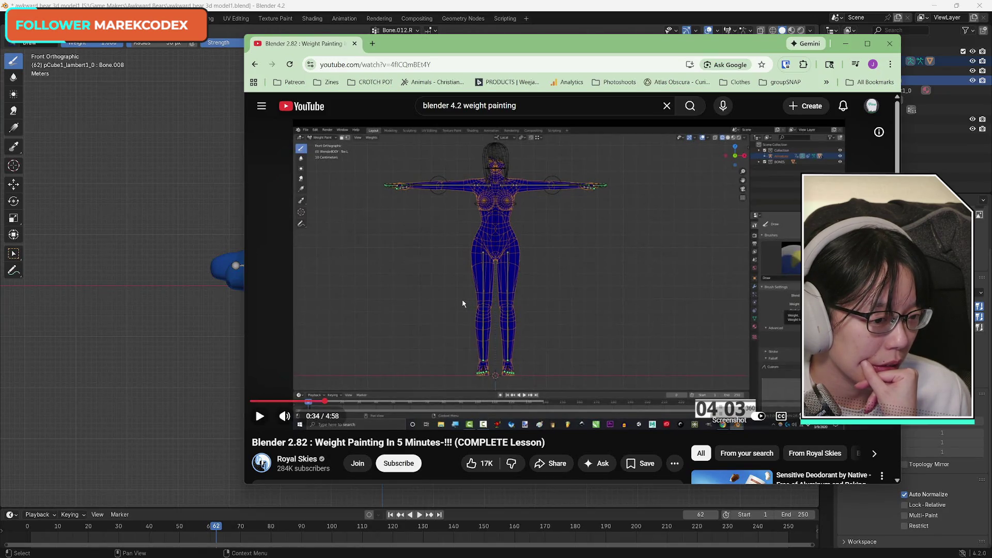
pyautogui.moveTo(530, 41); pyautogui.dragTo(551, 51)
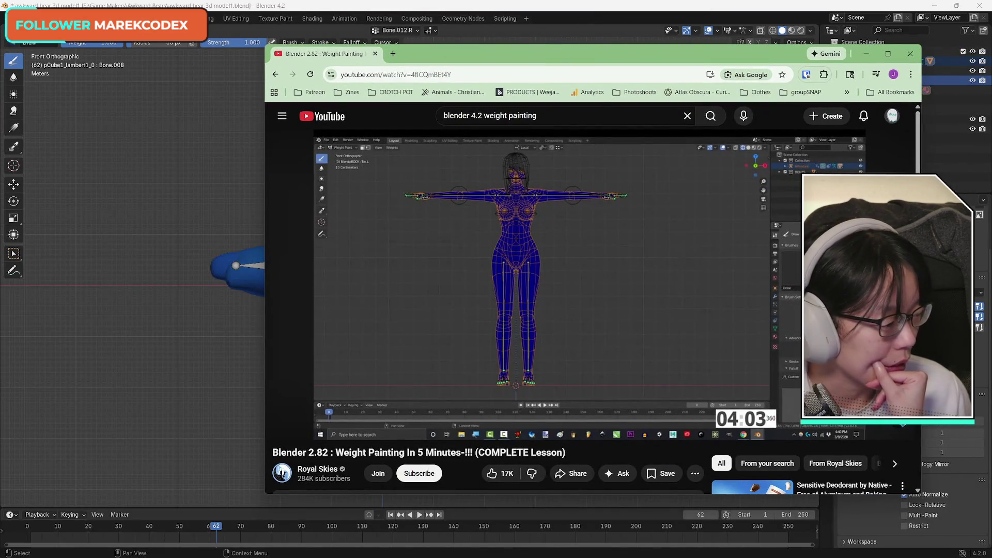
pyautogui.hotkey('alt', 'Tab')
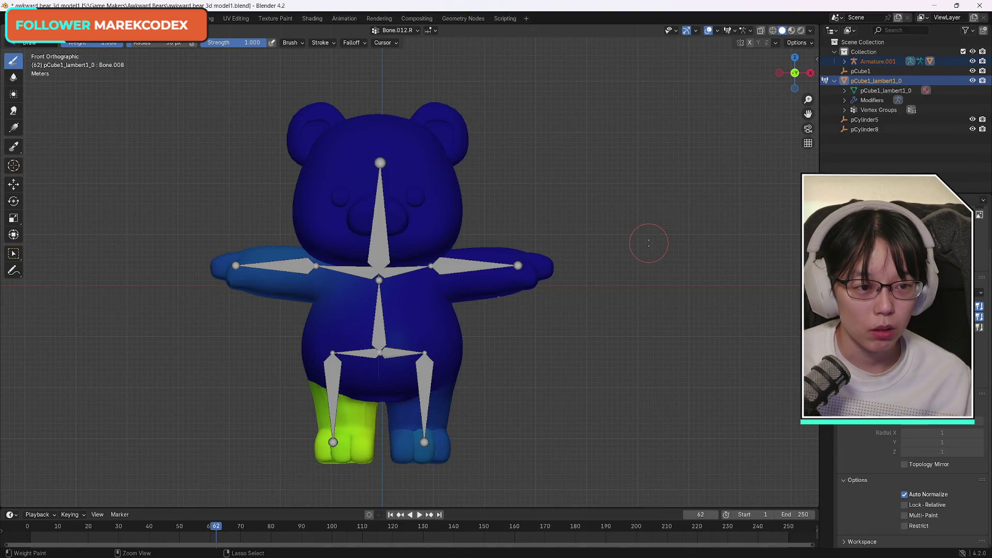
# - Return to Object Mode and undo the bear mesh's parenting to the armature
pyautogui.hotkey('ctrl', 'Tab')
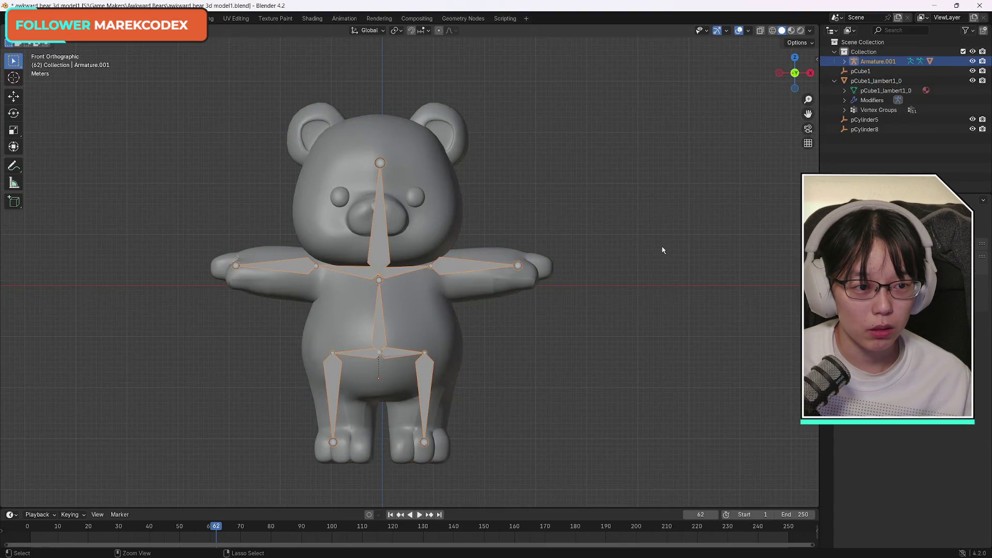
pyautogui.hotkey('ctrl', 'z')
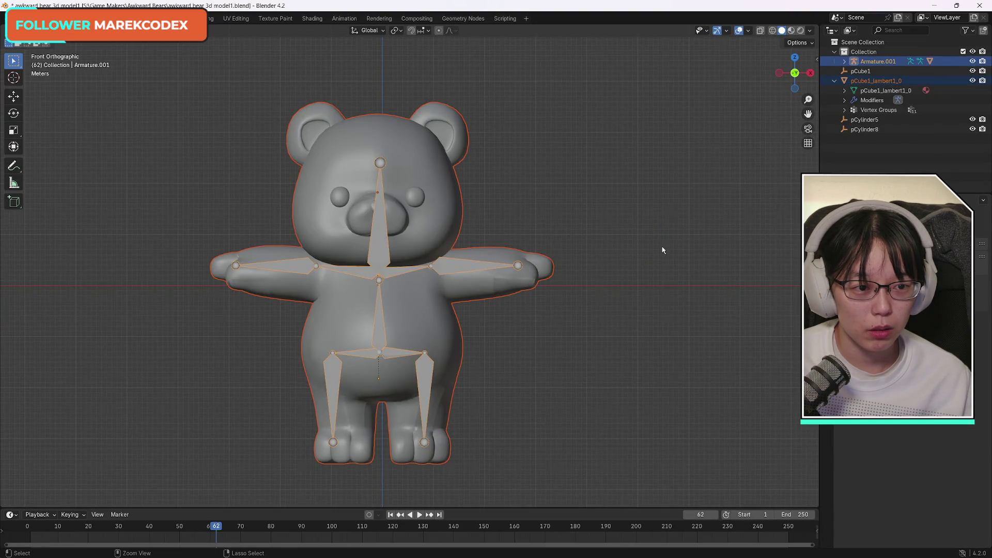
pyautogui.hotkey('ctrl', 'z')
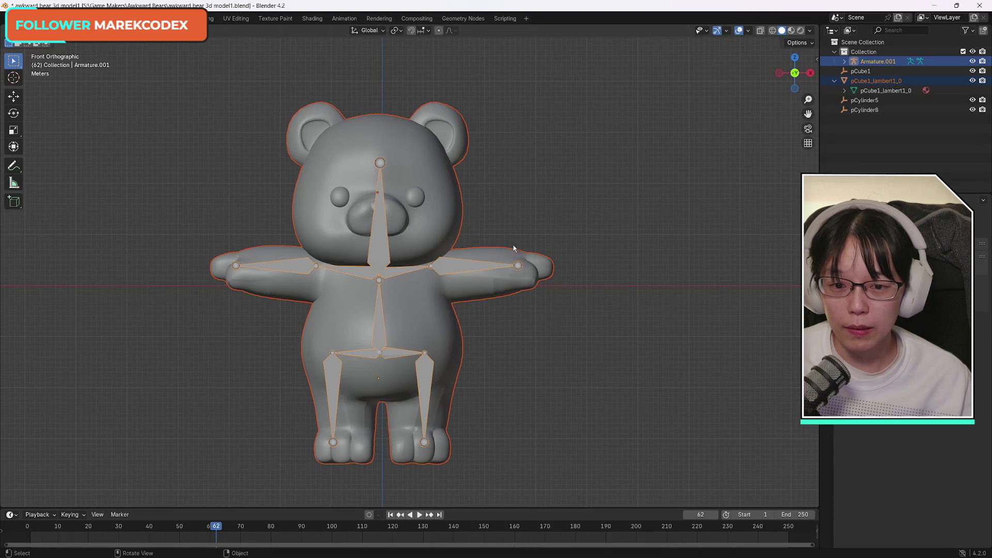
# - Deselect everything, then select only the armature
pyautogui.click(464, 205)
pyautogui.click(384, 266)
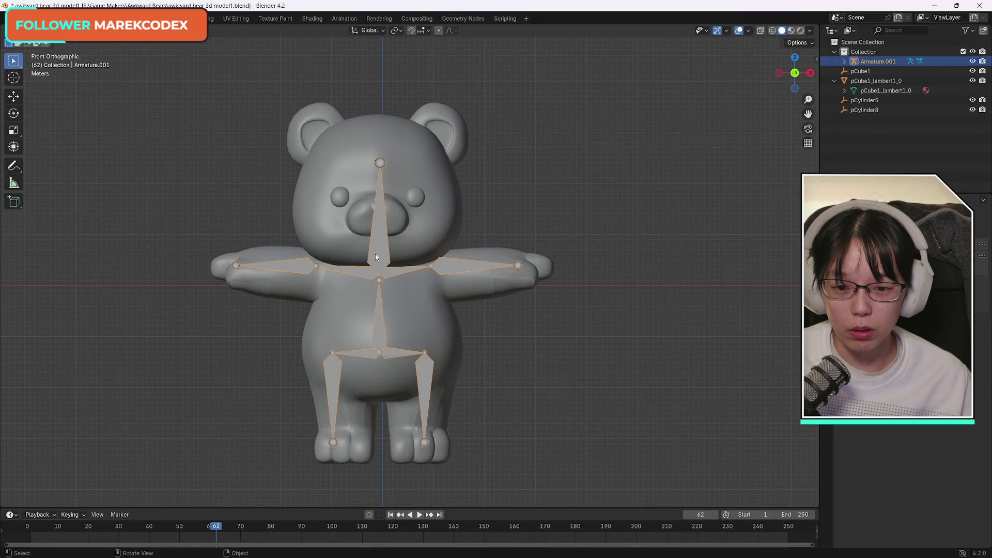
pyautogui.moveTo(375, 253)
pyautogui.mouseDown(button='middle')
pyautogui.moveTo(289, 259)
pyautogui.moveTo(155, 60)
pyautogui.mouseUp(button='middle')
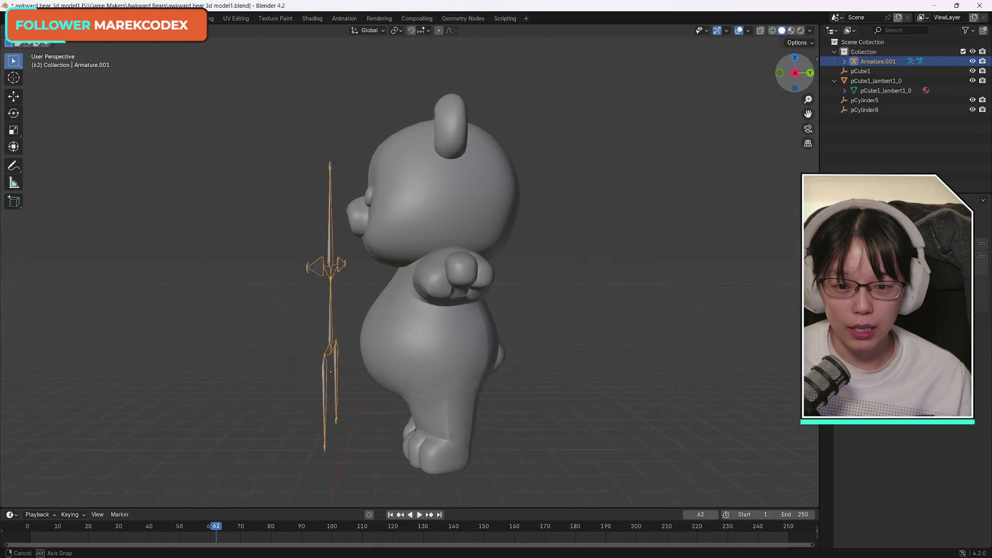
# - Slide the armature forward along Y with the Move tool so its bones sit inside the bear's body
pyautogui.click(15, 99)
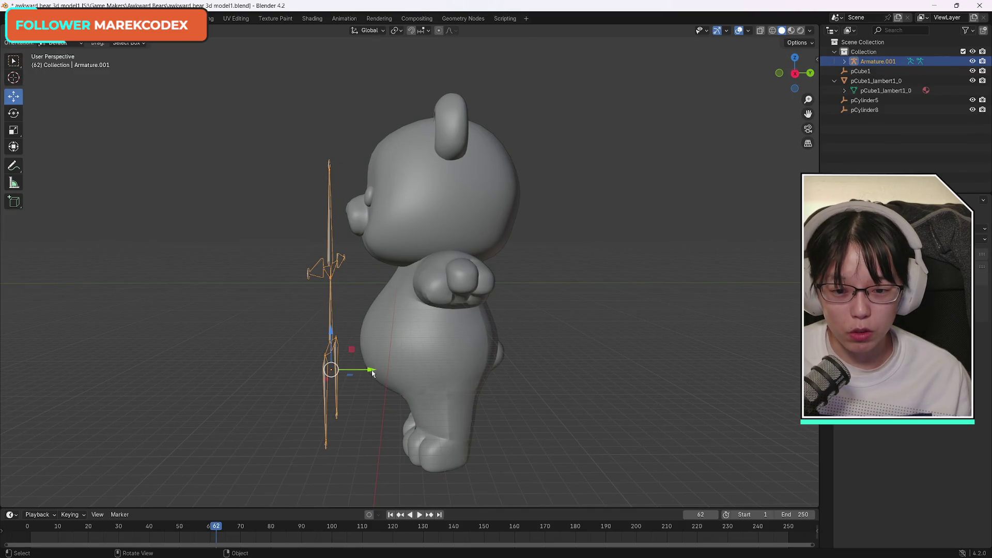
pyautogui.moveTo(372, 373); pyautogui.dragTo(479, 370)
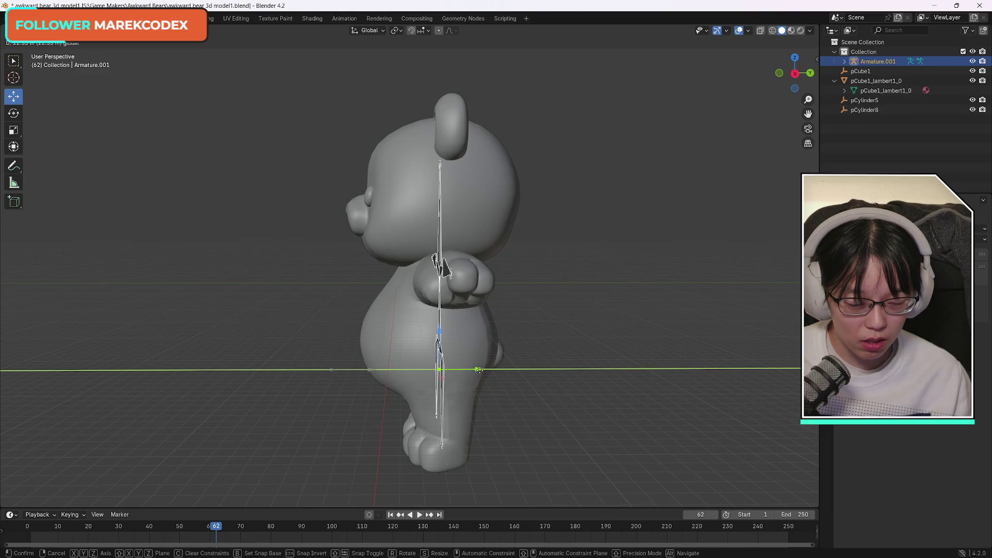
pyautogui.moveTo(479, 369); pyautogui.dragTo(478, 370)
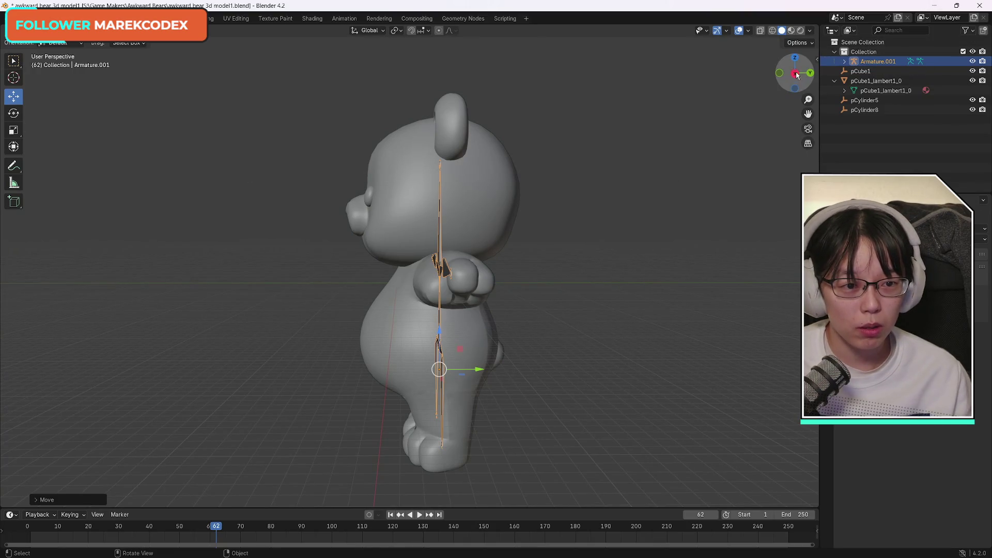
pyautogui.moveTo(796, 74); pyautogui.dragTo(796, 75)
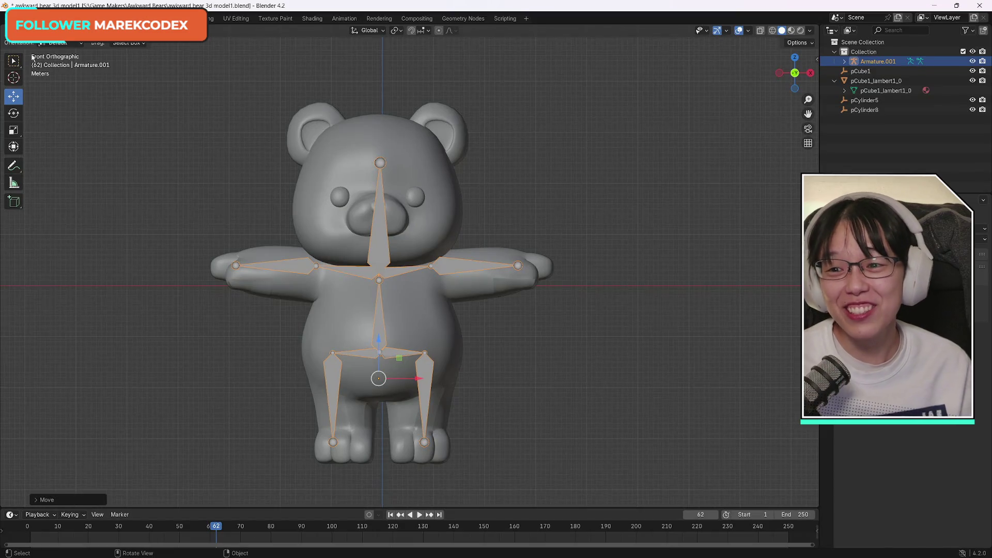
# - With the Select Box tool, select the bear mesh and then the armature as the active object
pyautogui.press('w')
pyautogui.click(423, 172)
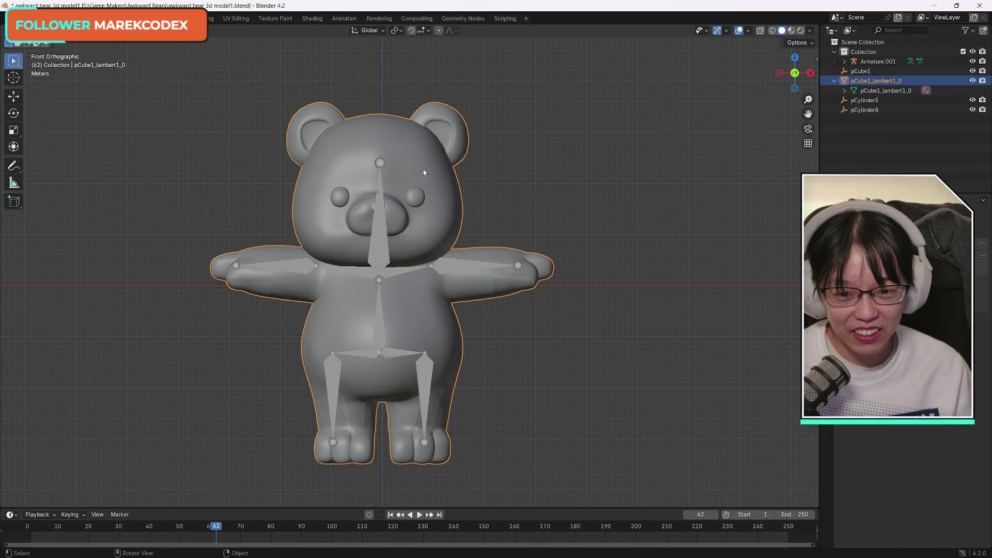
pyautogui.keyDown('shift'); pyautogui.click(383, 239); pyautogui.keyUp('shift')
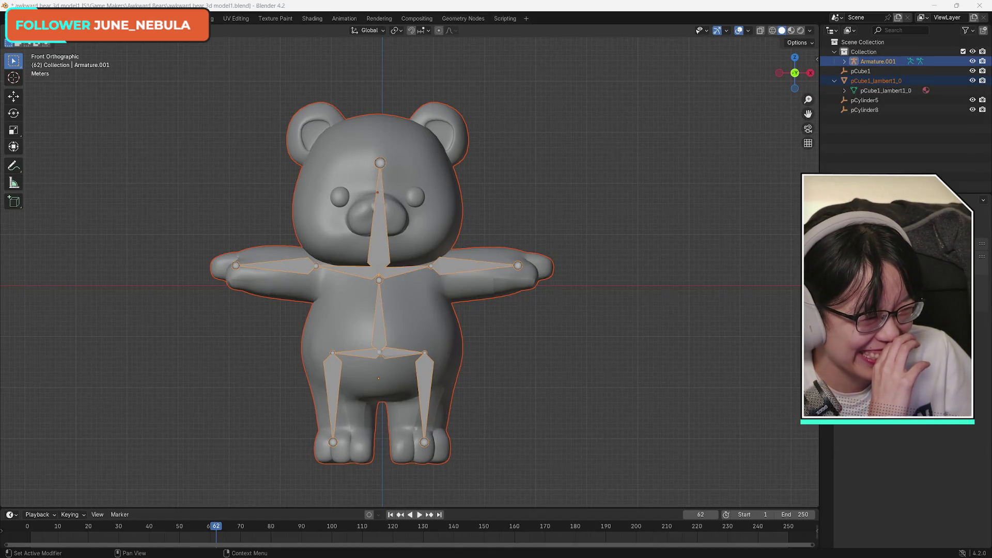
pyautogui.hotkey('alt', 'Tab')
pyautogui.hotkey('alt', 'Tab')
pyautogui.click(406, 214)
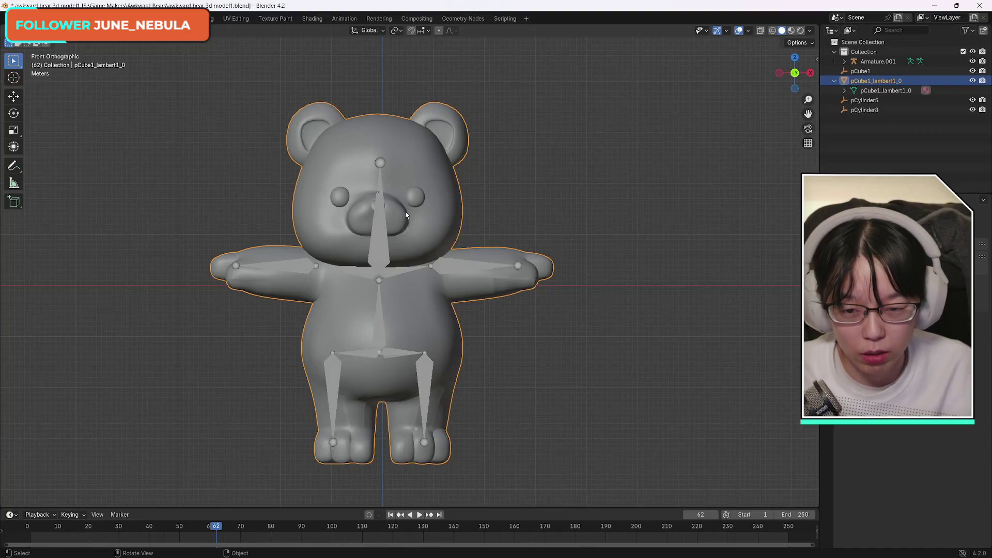
pyautogui.keyDown('shift'); pyautogui.click(380, 222); pyautogui.keyUp('shift')
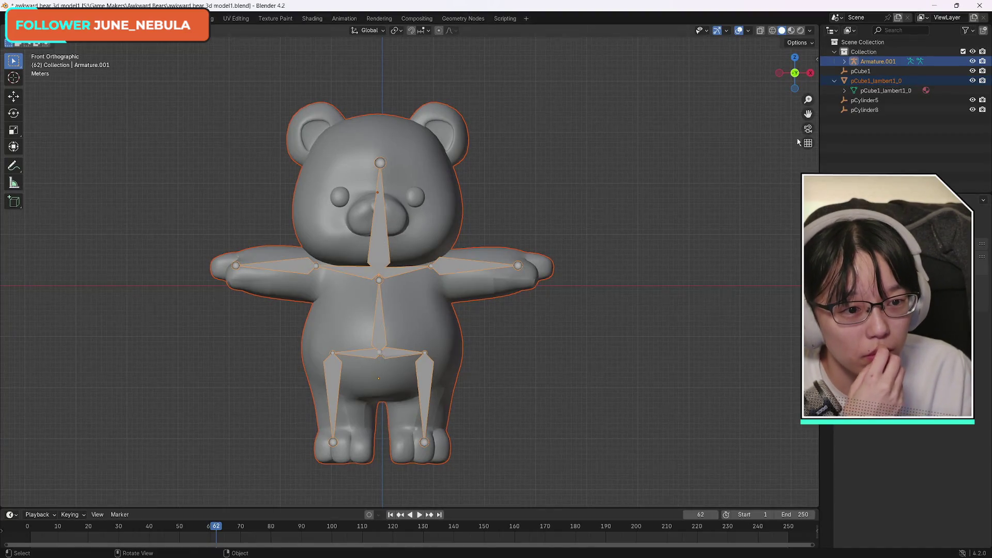
pyautogui.moveTo(795, 73); pyautogui.dragTo(795, 72)
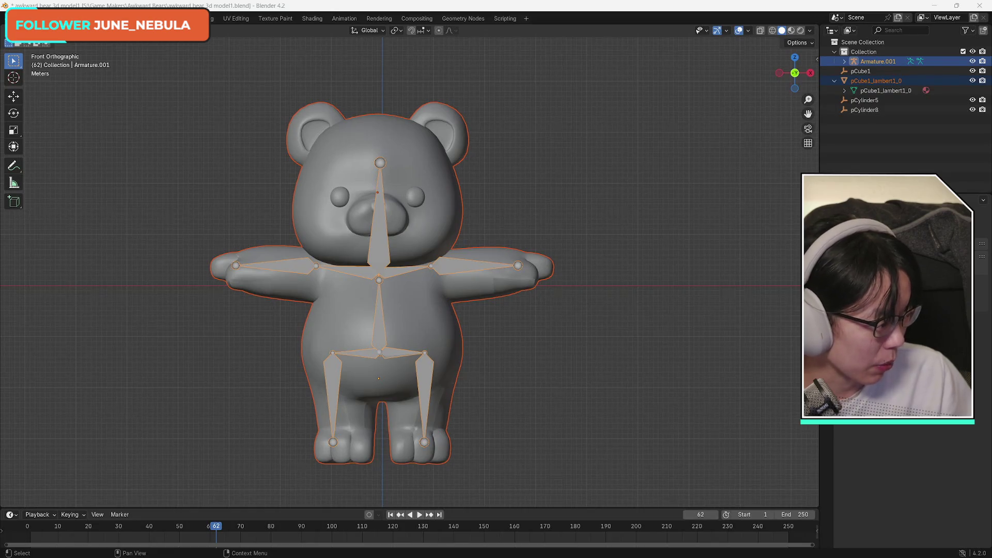
# - Parent the bear mesh to the armature using Armature Deform With Automatic Weights, leaving only the armature selected
pyautogui.click(436, 175)
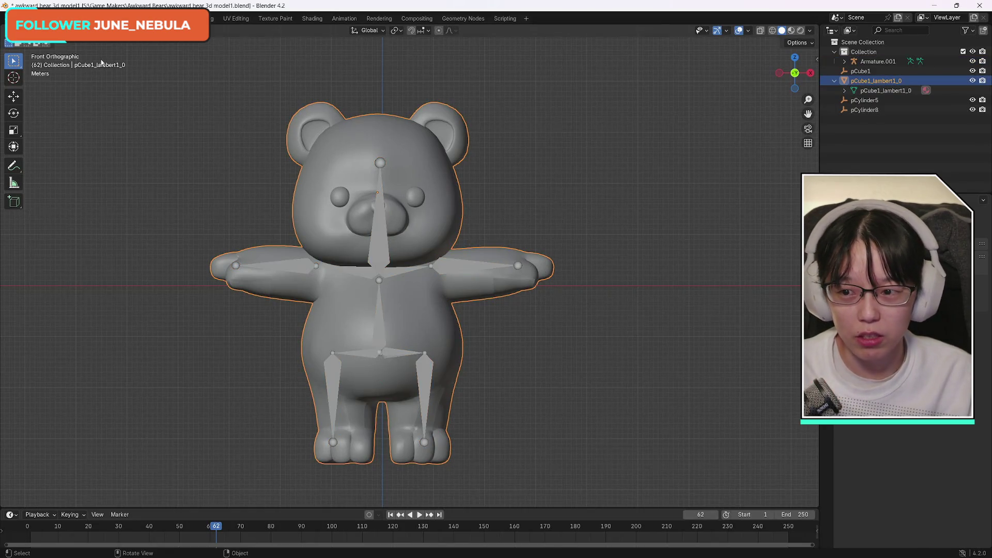
pyautogui.click(621, 215)
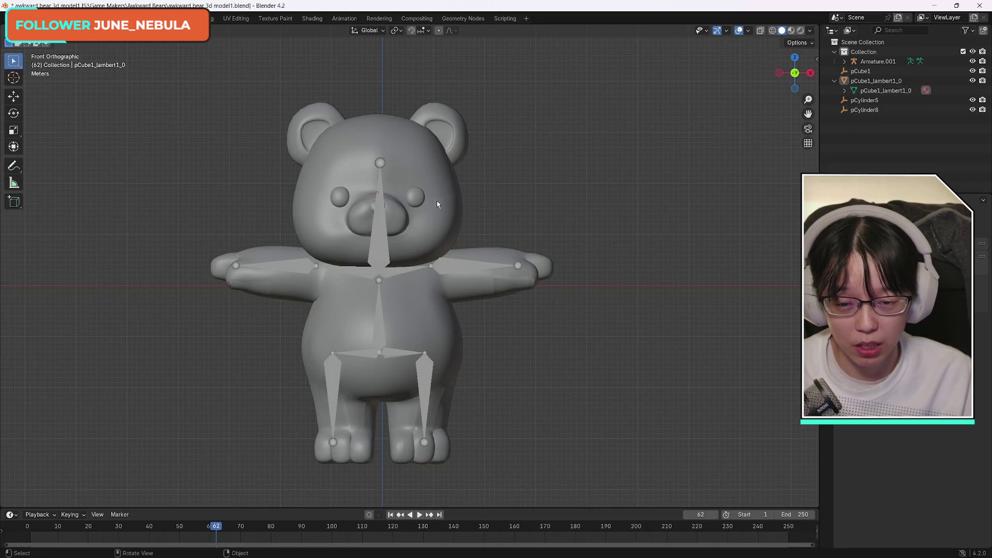
pyautogui.click(383, 243)
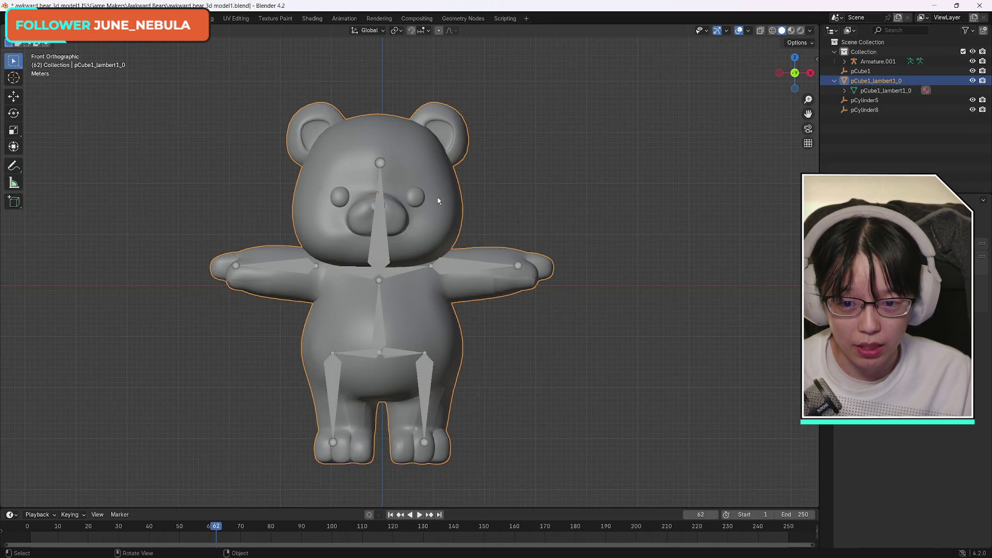
pyautogui.keyDown('shift'); pyautogui.click(381, 249); pyautogui.keyUp('shift')
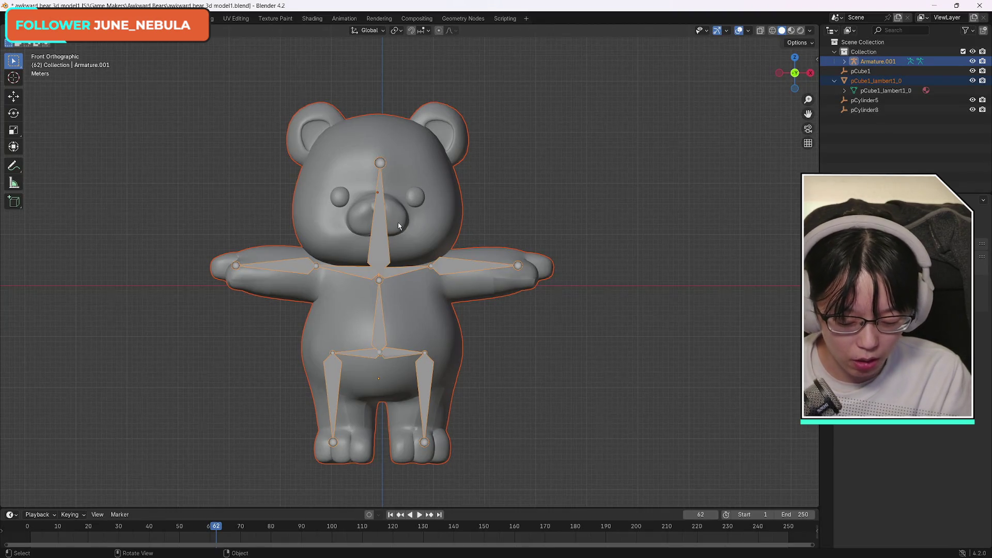
pyautogui.hotkey('ctrl', 'p')
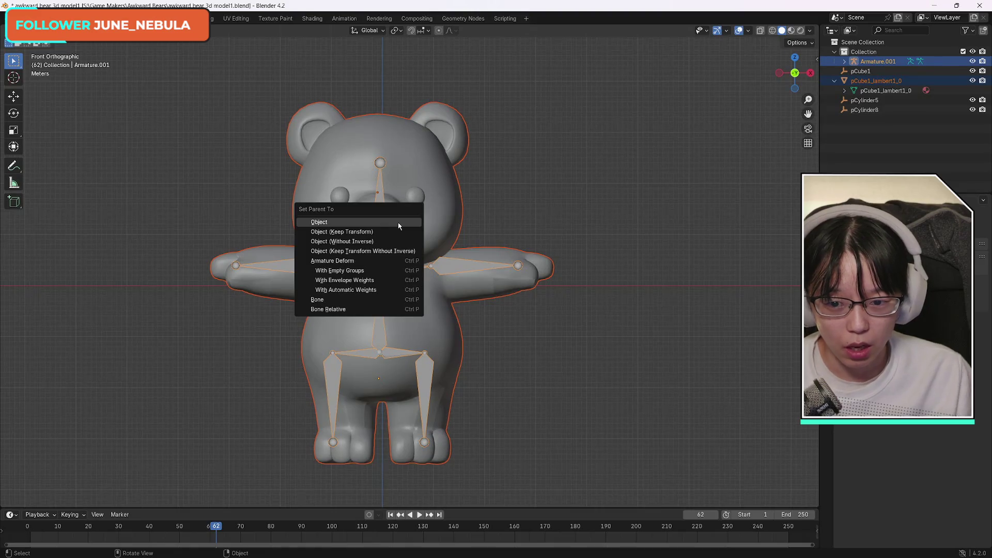
pyautogui.click(367, 291)
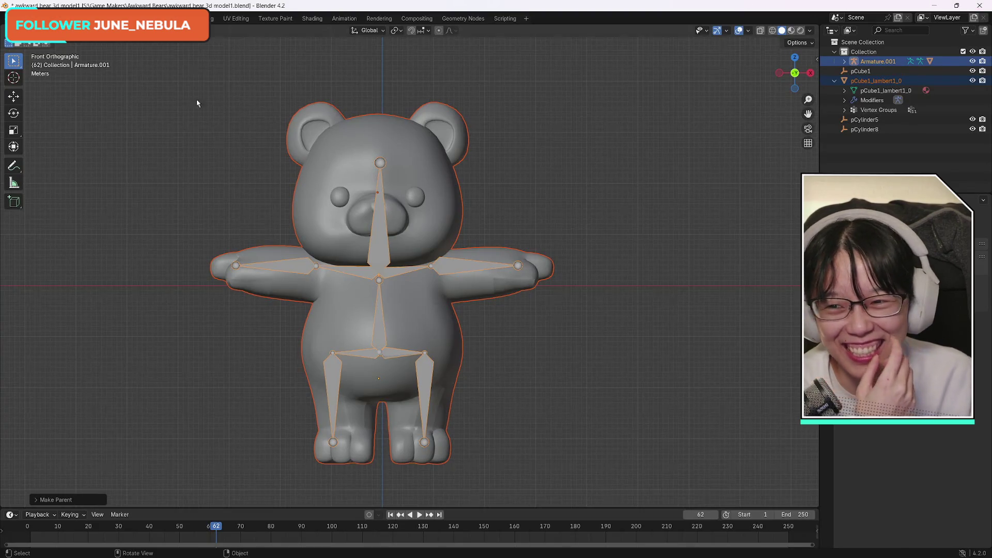
pyautogui.click(383, 260)
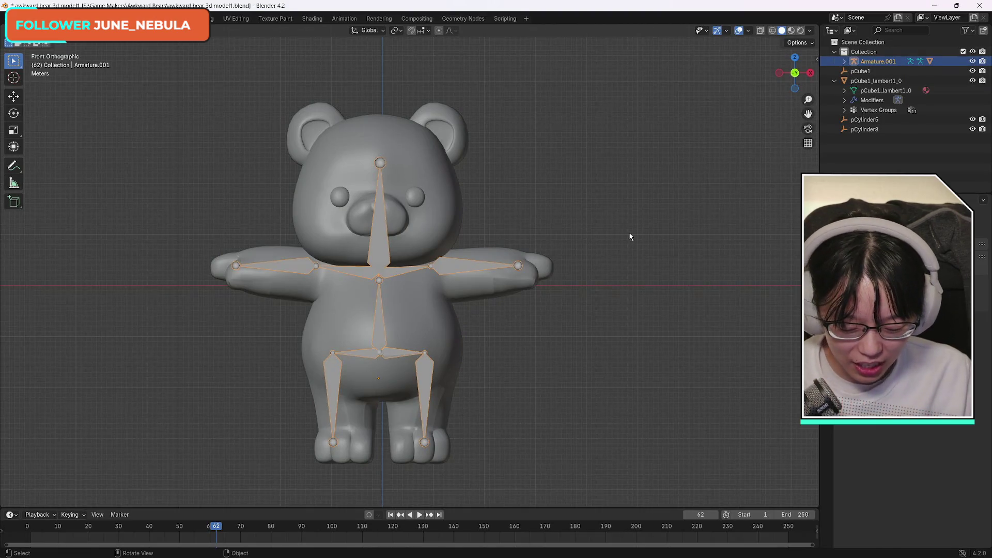
# - Switch the armature into Pose Mode
pyautogui.hotkey('ctrl', 'Tab')
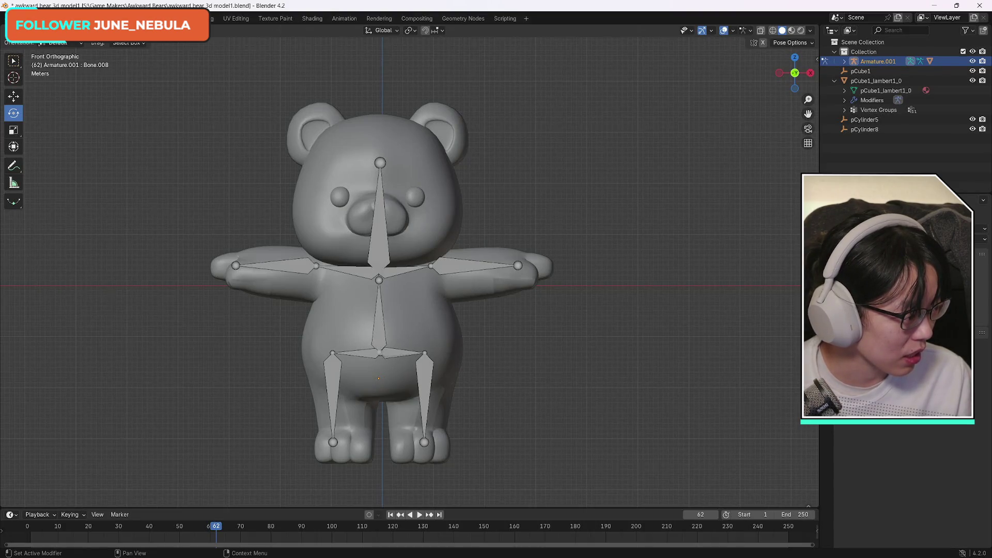
pyautogui.click(46, 30)
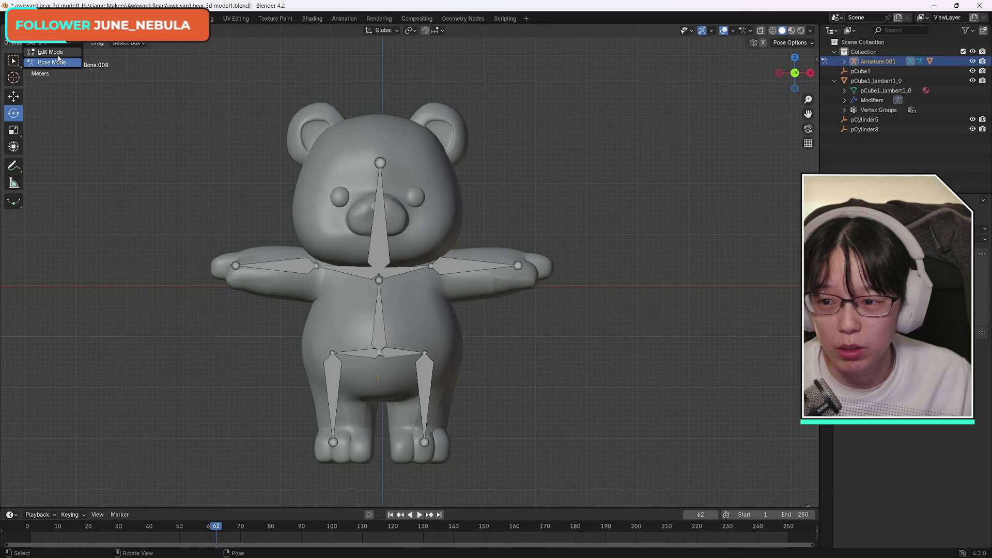
pyautogui.click(57, 62)
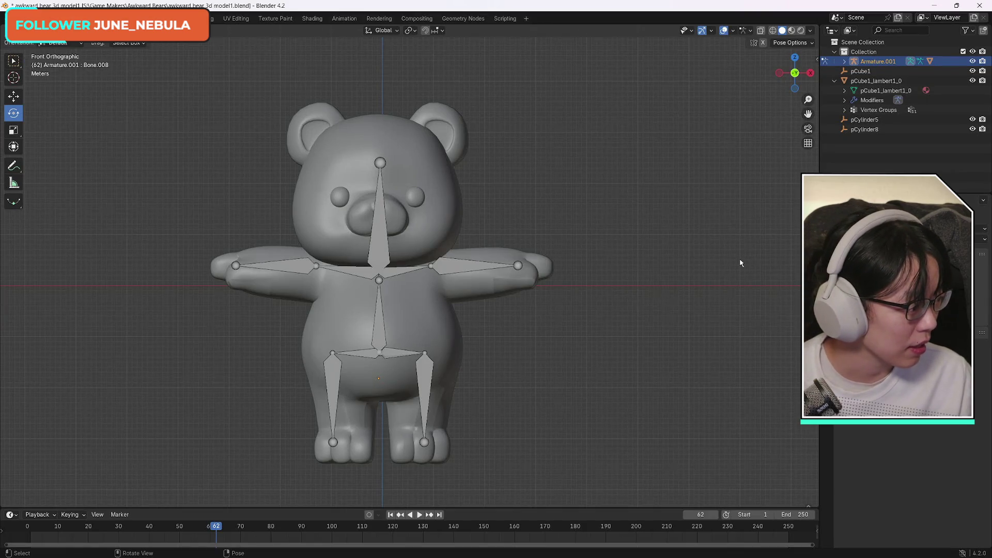
# - Rotate the left arm bone Bone.006.L until it lies level in the T-pose
pyautogui.click(456, 264)
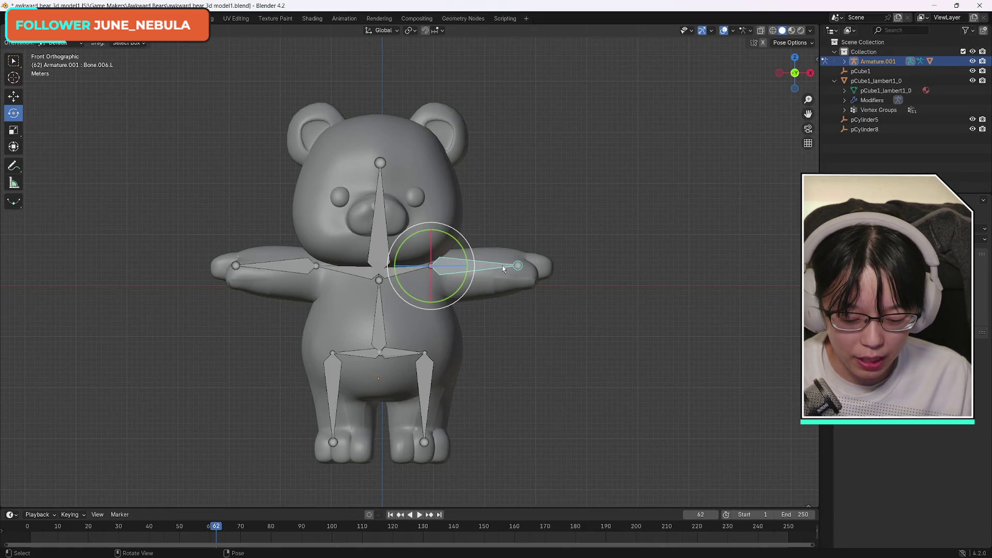
pyautogui.press('r')
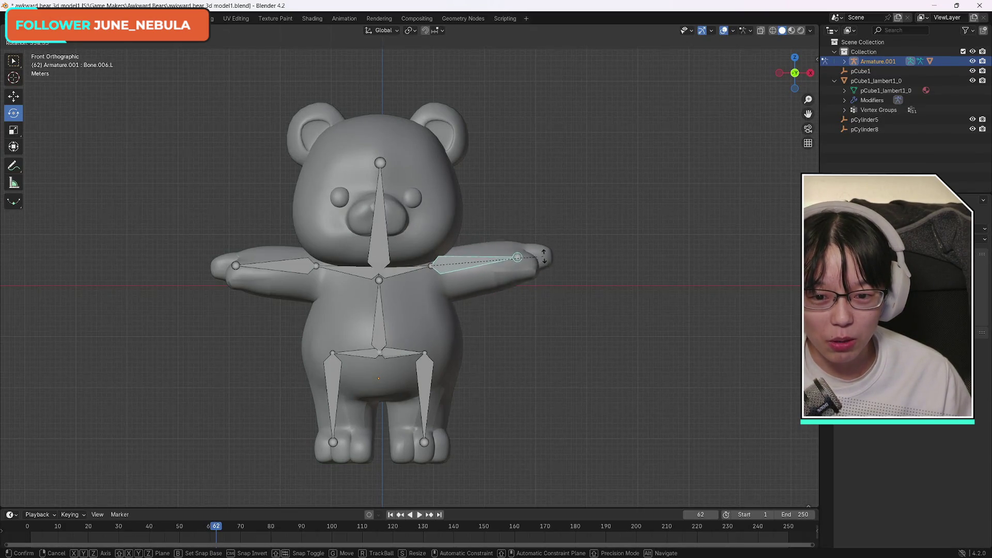
pyautogui.click(597, 271)
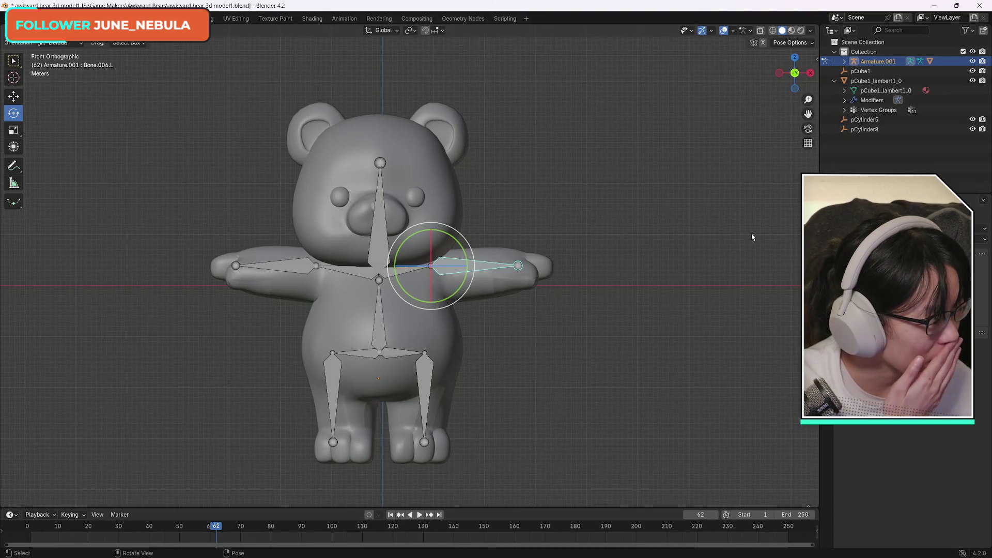
pyautogui.click(49, 30)
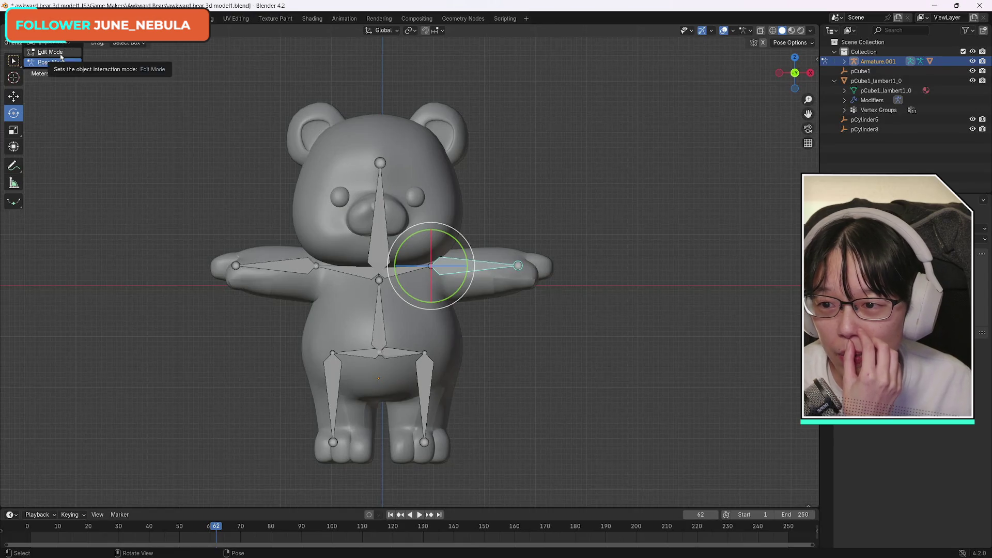
# - Take the armature out of Pose Mode back to Object Mode and select the bear body mesh
pyautogui.click(60, 53)
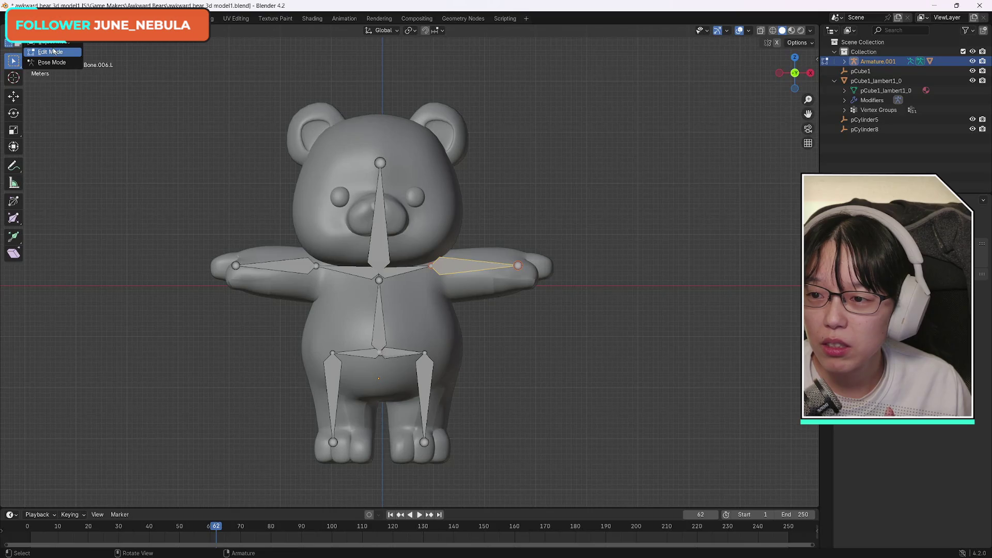
pyautogui.hotkey('ctrl', 'Tab')
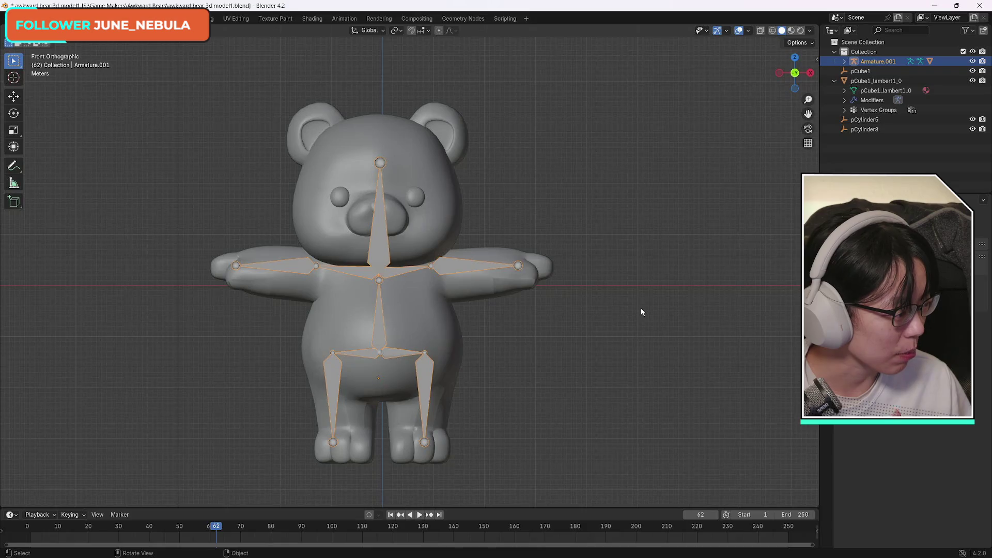
pyautogui.click(433, 217)
pyautogui.click(38, 30)
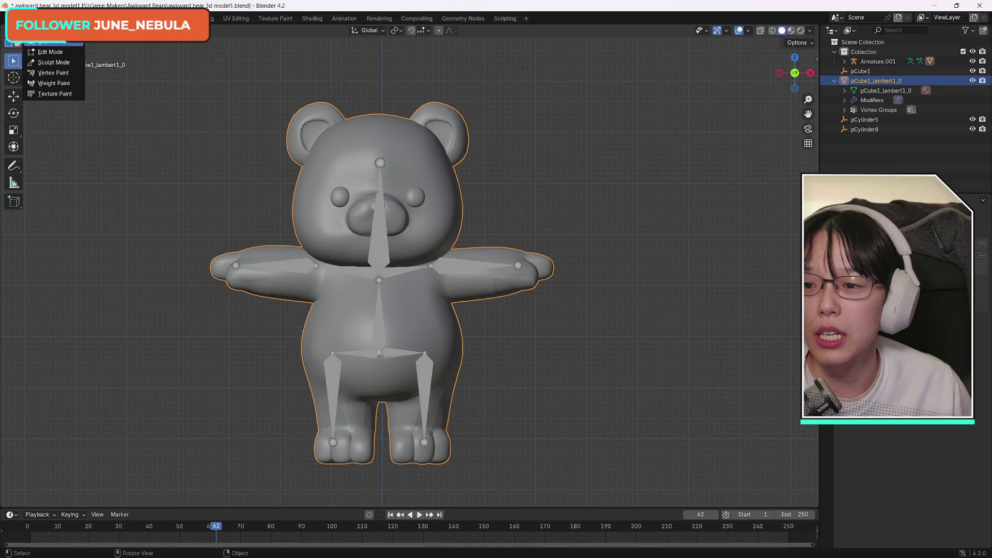
# - Enter Edit Mode on the bear mesh, zoom in, and clear the mesh selection
pyautogui.click(50, 51)
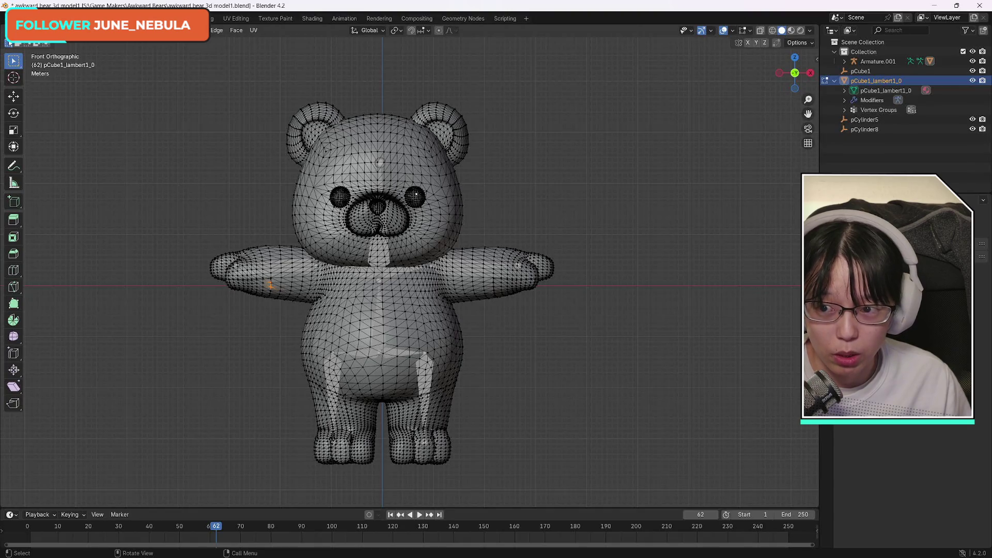
pyautogui.scroll(3, 391, 194)
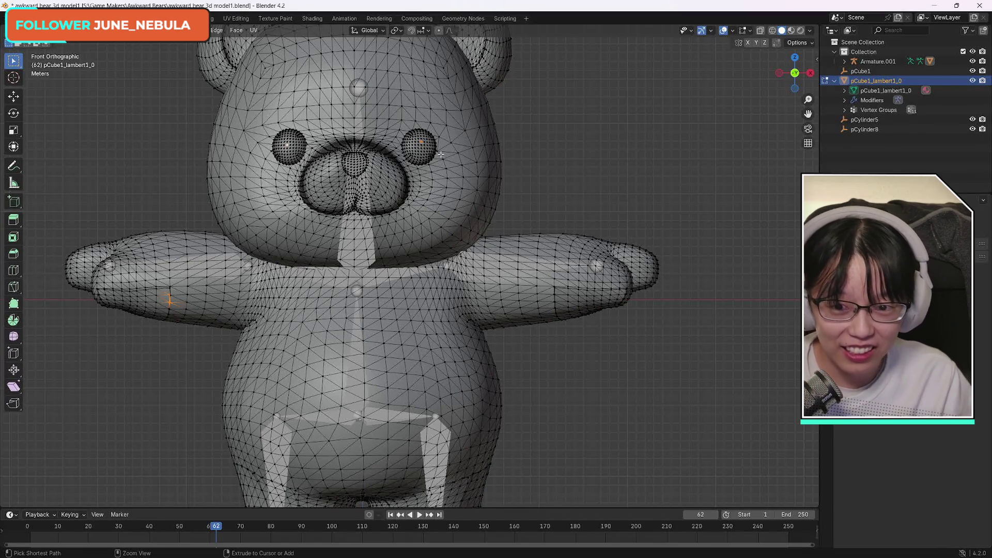
pyautogui.hotkey('ctrl', 'l')
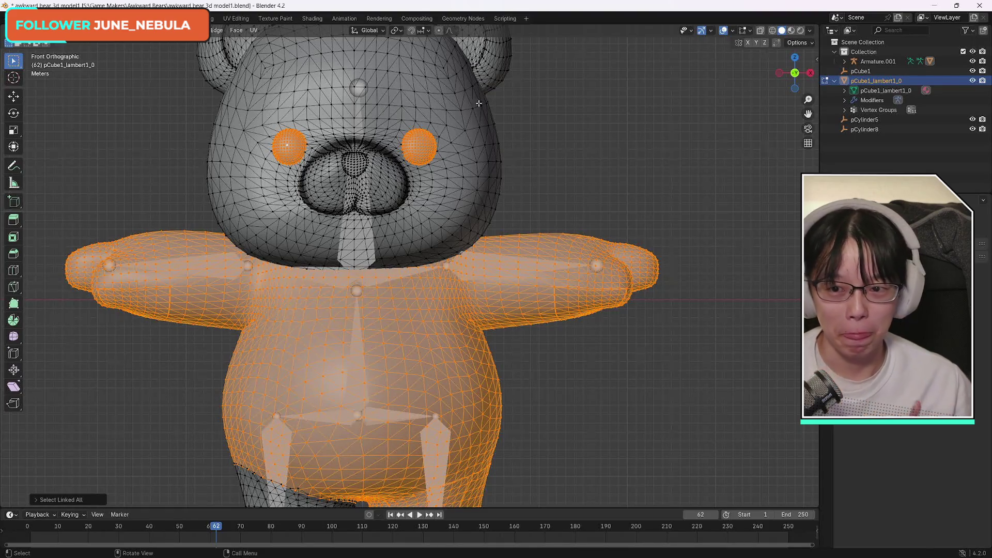
pyautogui.hotkey('alt', 'a')
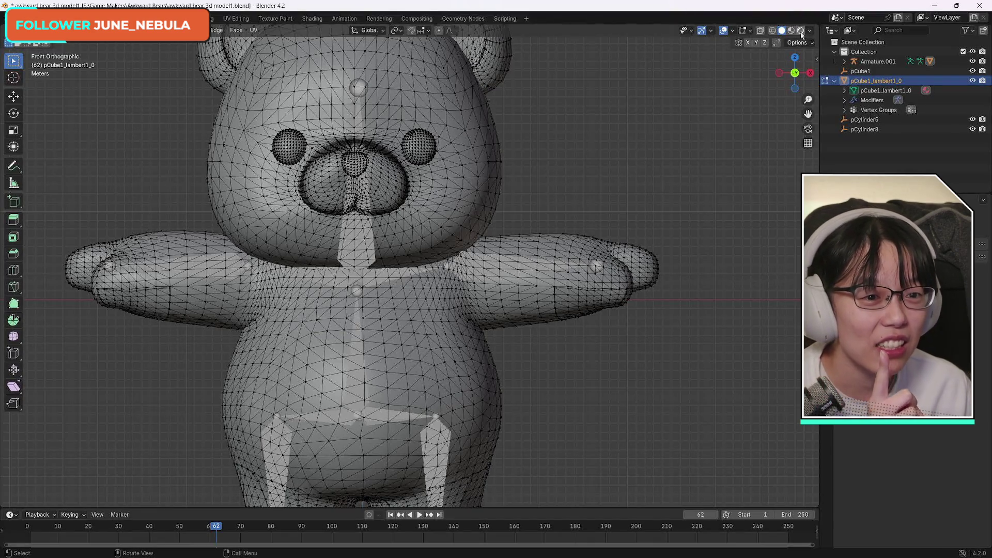
# - Turn on X-Ray and select the linked geometry of both eyes
pyautogui.click(760, 31)
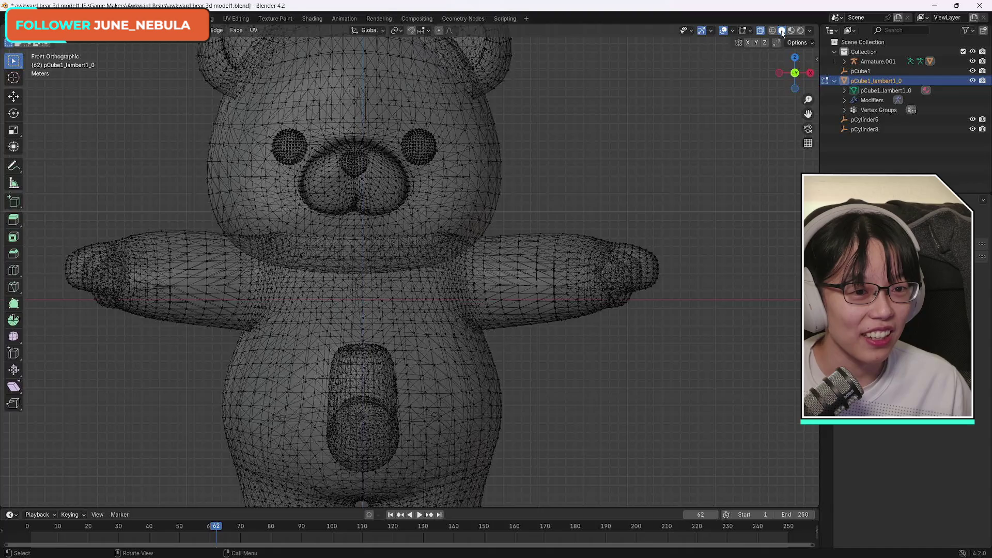
pyautogui.click(760, 30)
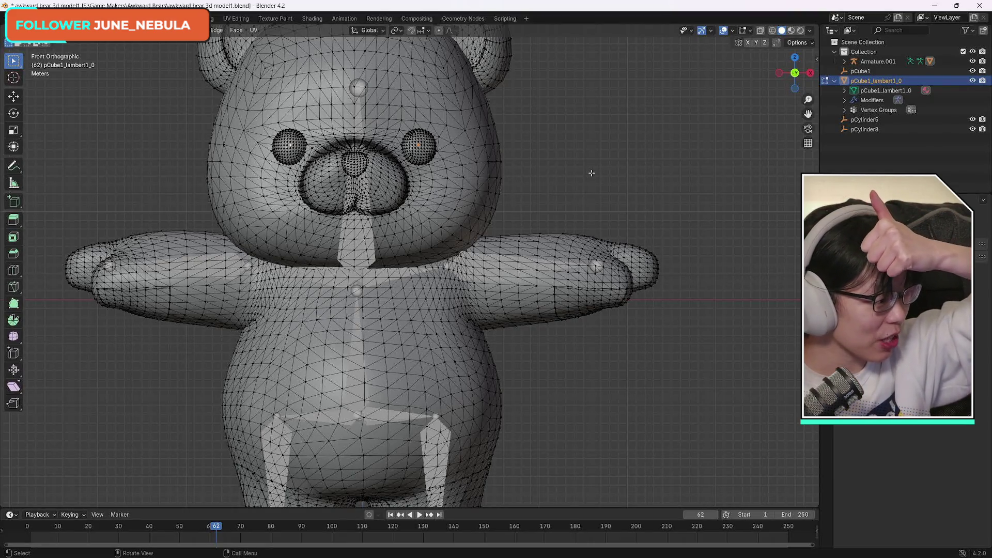
pyautogui.click(759, 31)
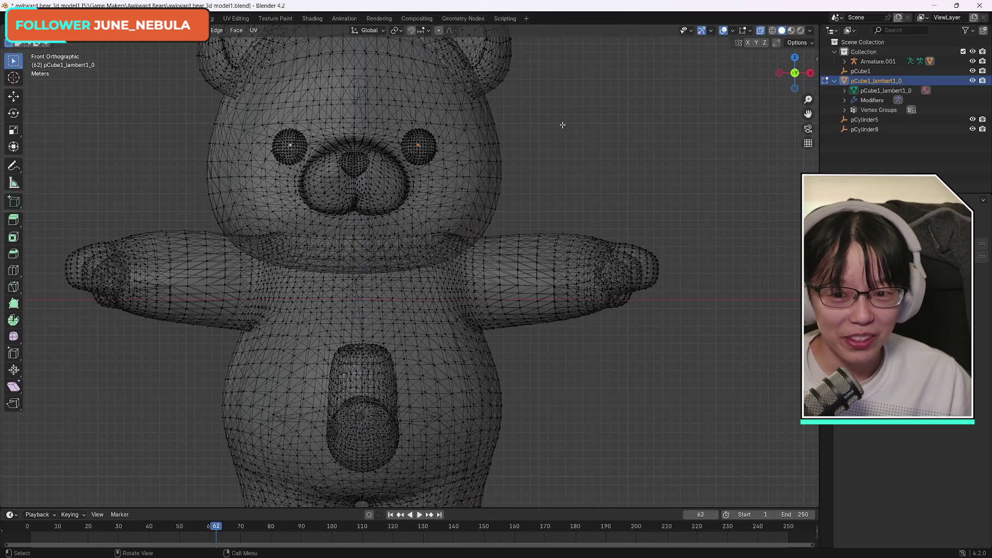
pyautogui.hotkey('ctrl', 'l')
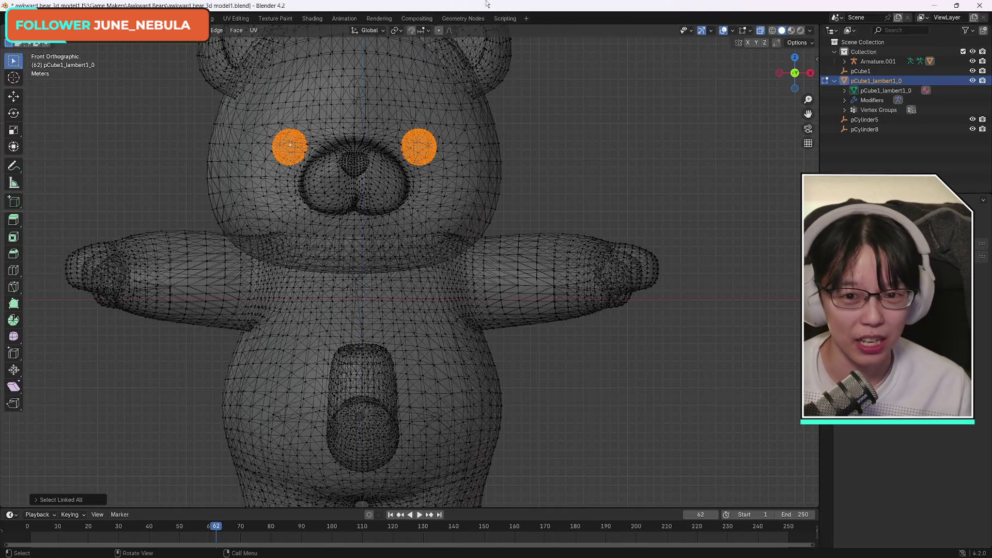
pyautogui.press('p')
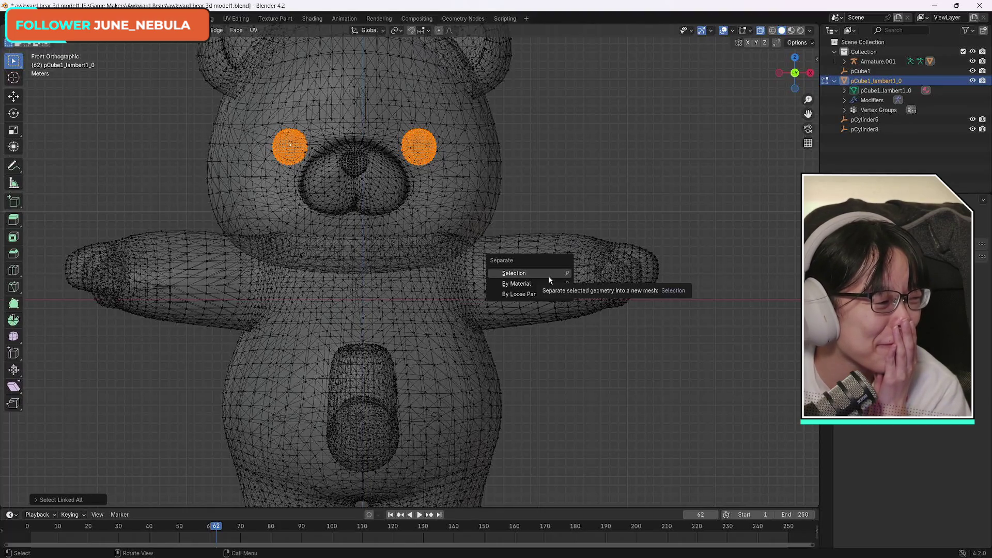
# - Separate the selected eyes into their own object, pCube1_lambert1_0.001
pyautogui.press('Escape')
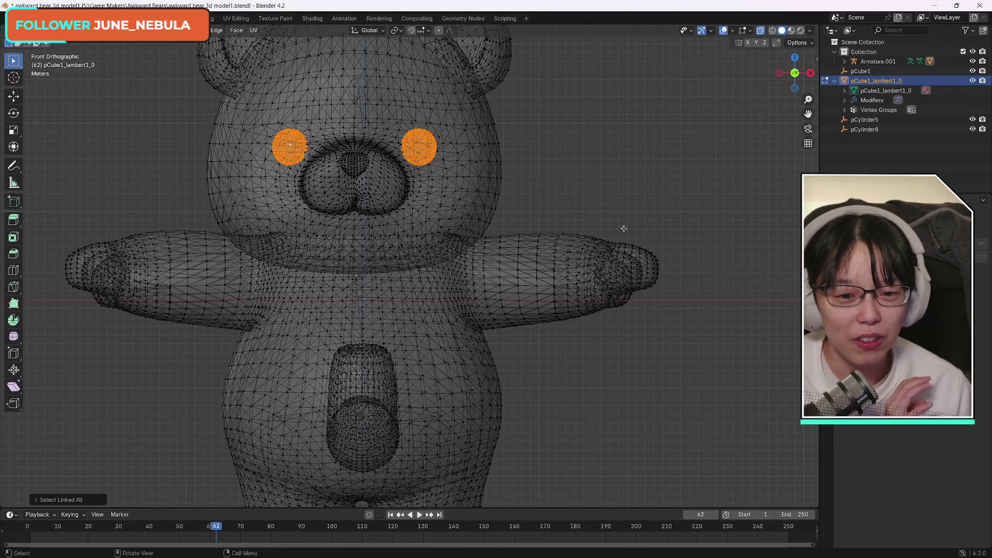
pyautogui.press('p')
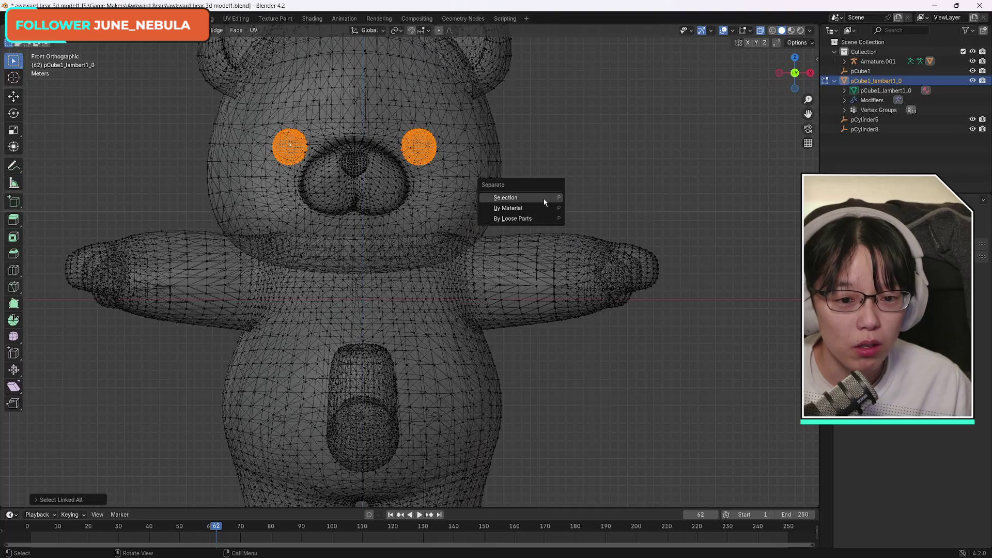
pyautogui.click(543, 200)
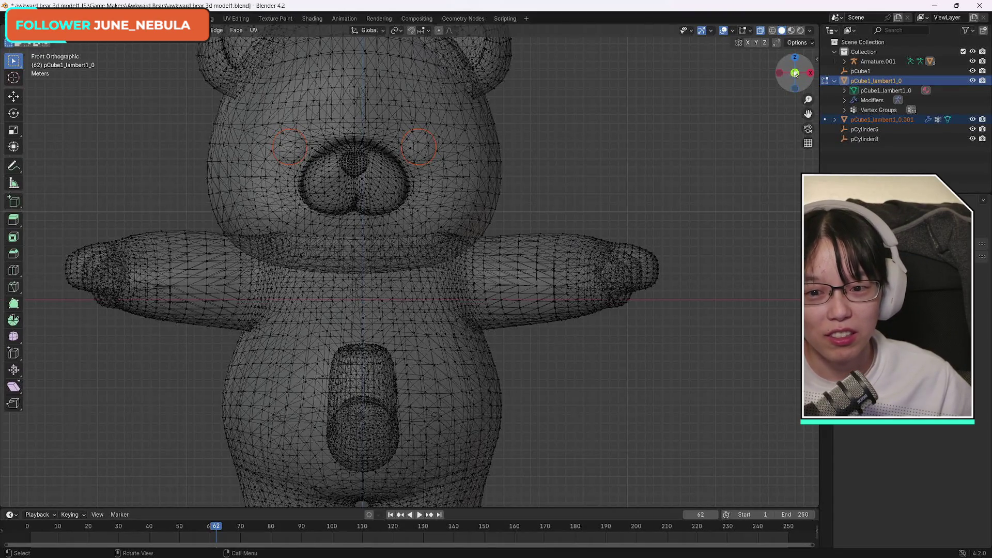
# - Orbit to inspect the separated eyes and switch back to Object Mode
pyautogui.moveTo(795, 73); pyautogui.dragTo(796, 77)
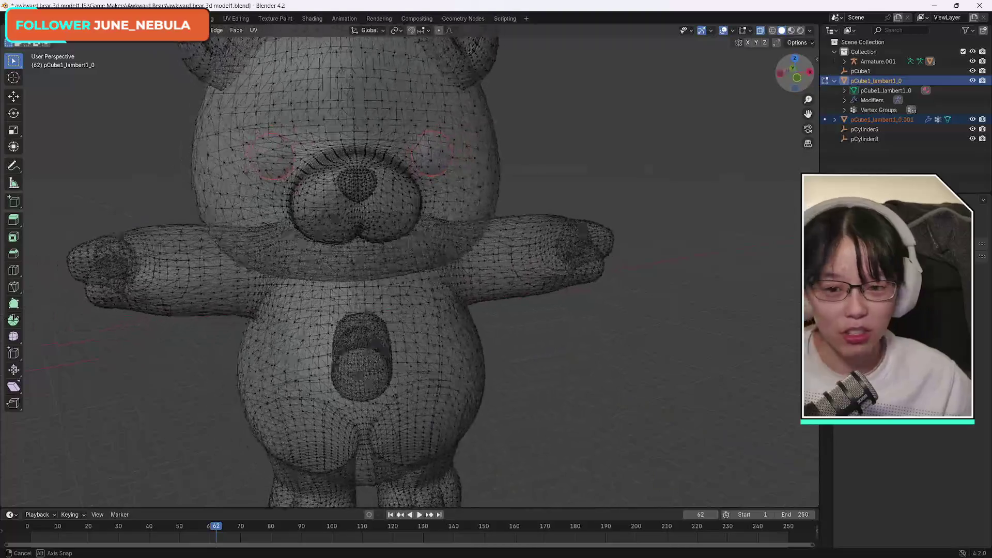
pyautogui.moveTo(796, 77); pyautogui.dragTo(806, 81)
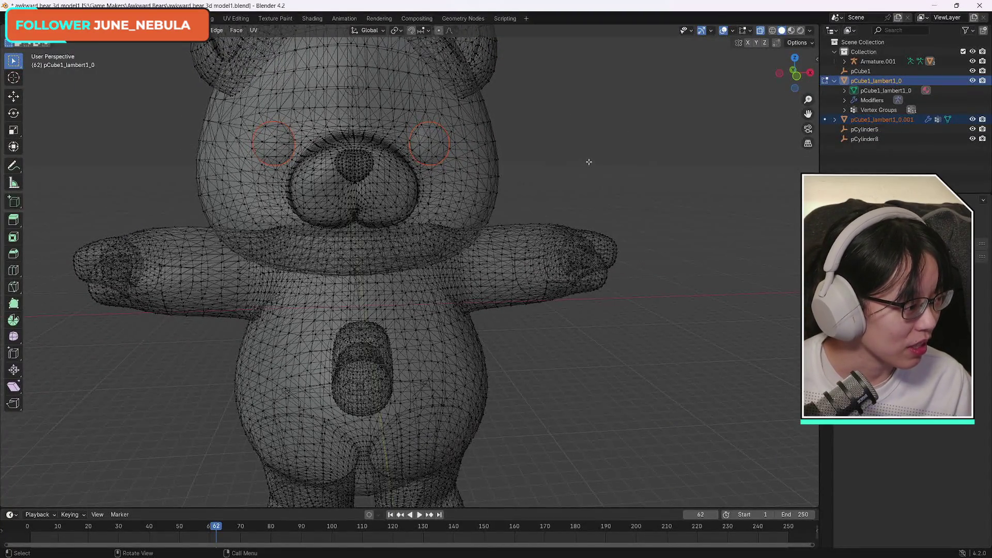
pyautogui.click(47, 30)
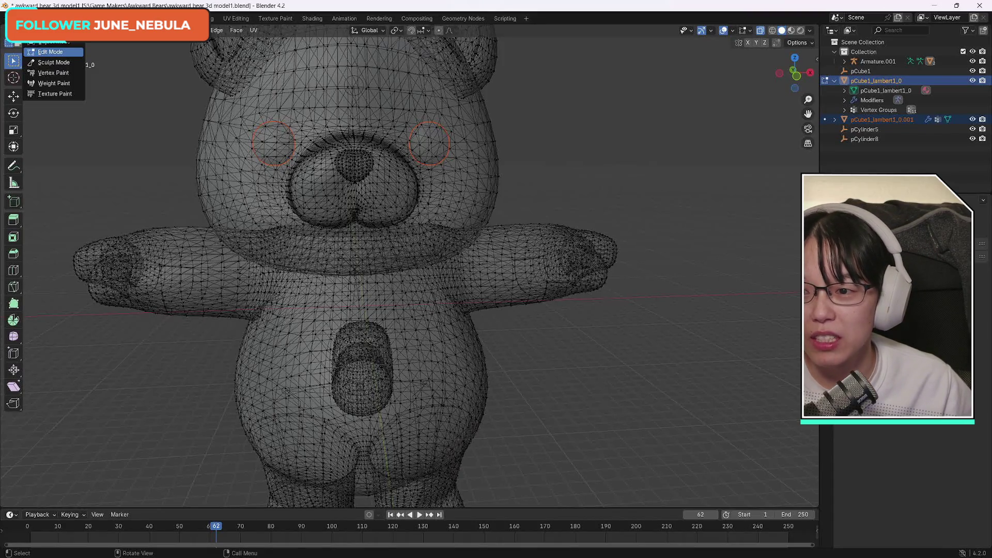
pyautogui.click(56, 43)
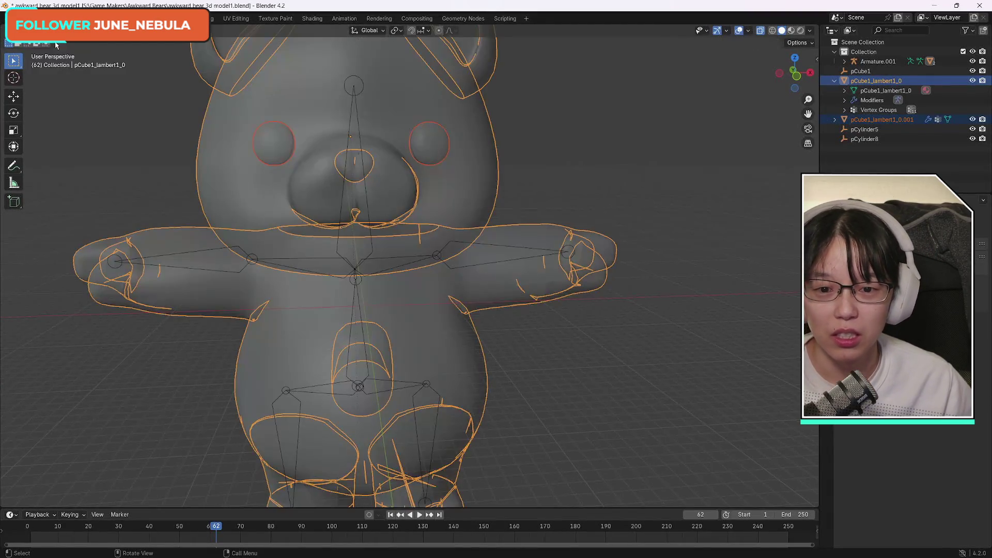
# - Select the eye object pCube1_lambert1_0.001 and view the bear from the front
pyautogui.click(433, 148)
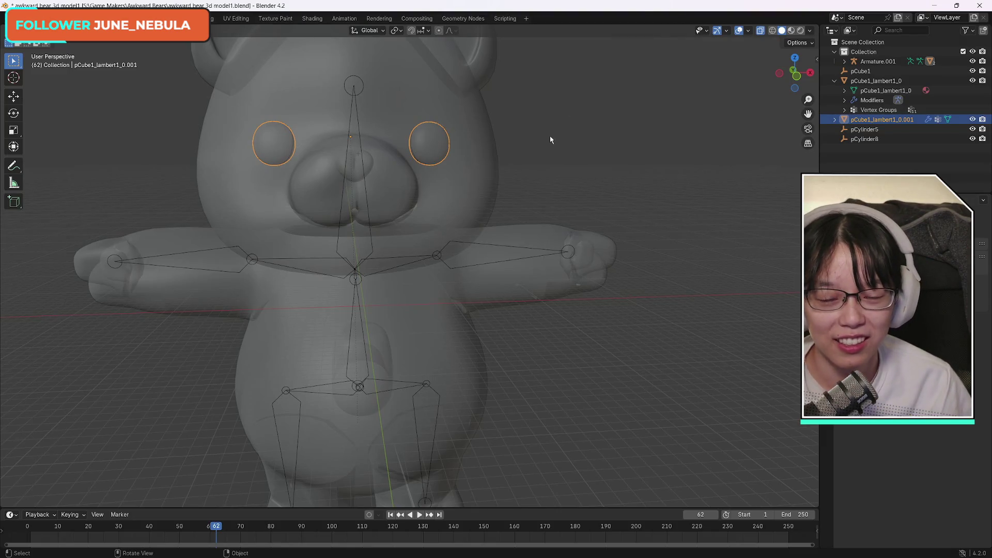
pyautogui.click(797, 77)
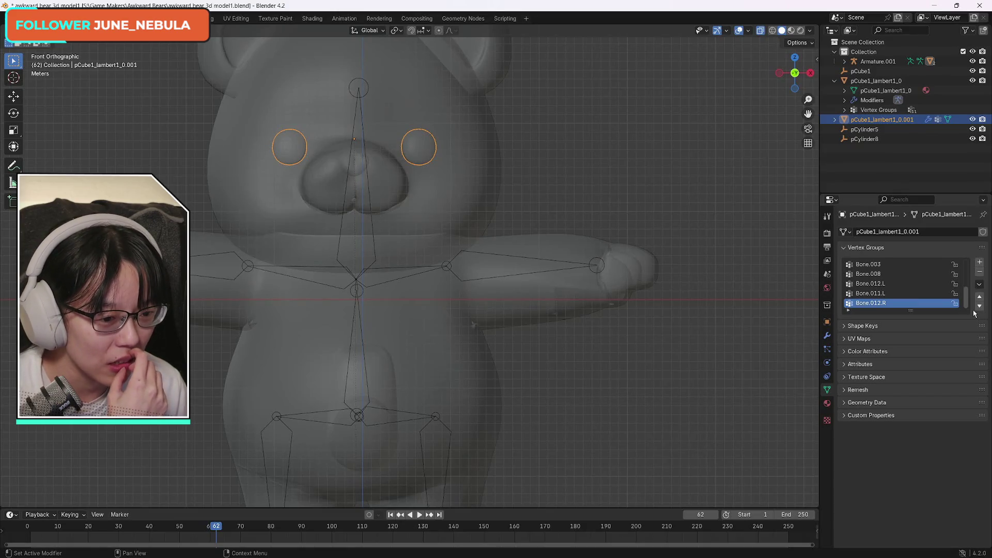
# - Browse the eye object's vertex groups Bone.011.L, Bone.012.R and Bone, then select the bear body mesh
pyautogui.click(883, 295)
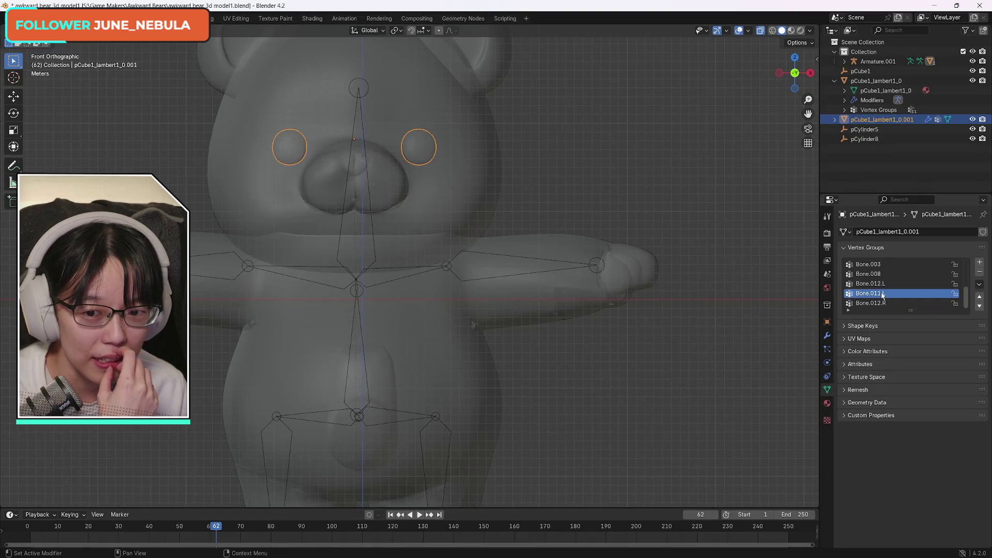
pyautogui.click(877, 304)
pyautogui.click(879, 294)
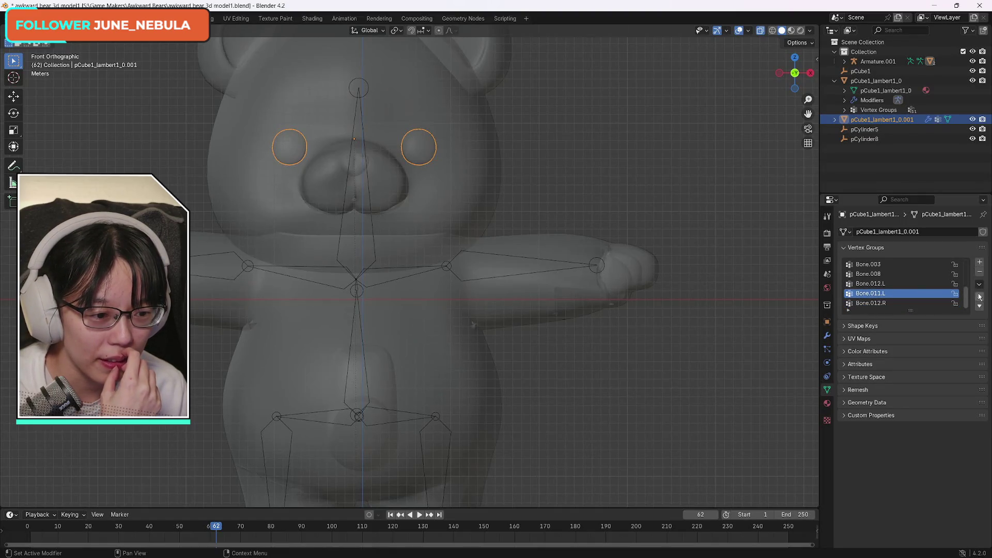
pyautogui.moveTo(965, 302); pyautogui.dragTo(965, 273)
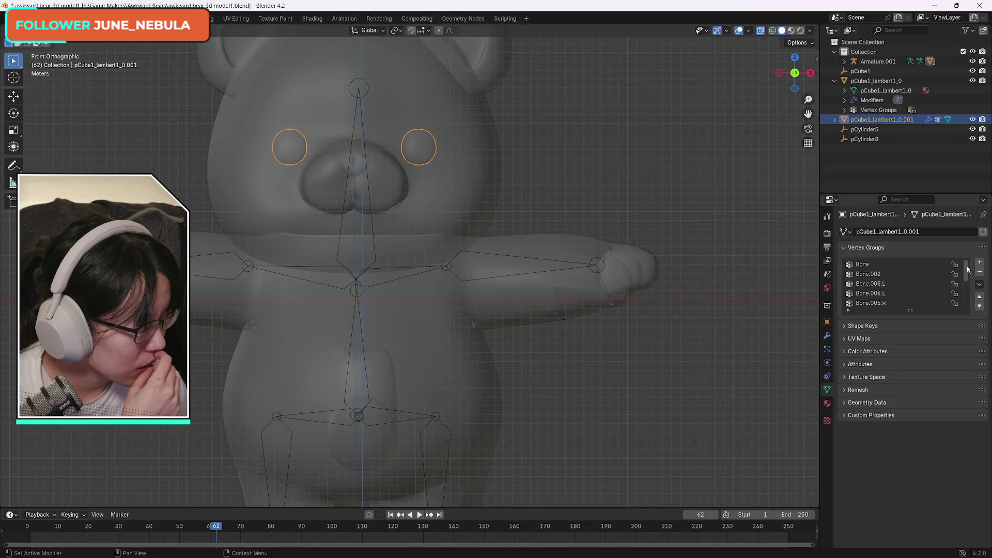
pyautogui.click(867, 265)
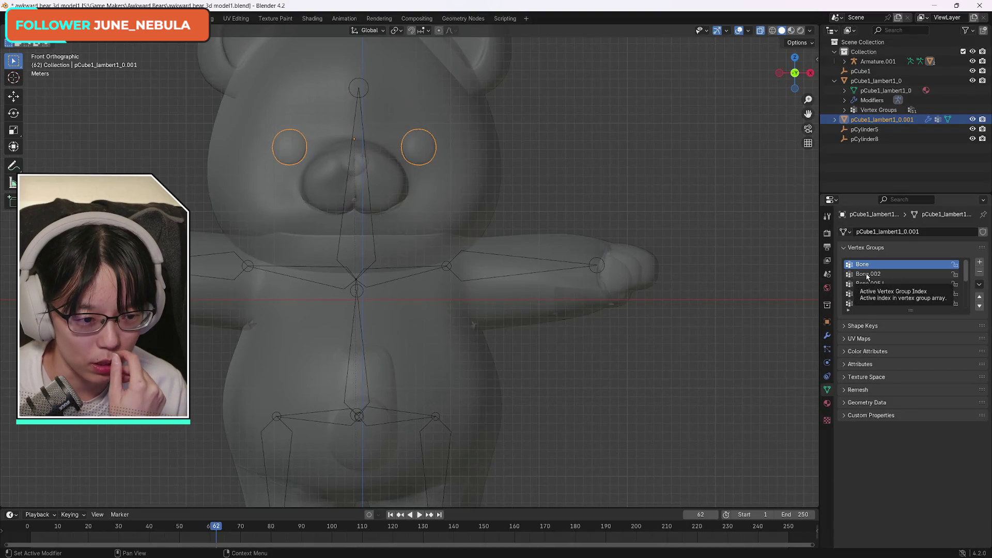
pyautogui.moveTo(966, 274)
pyautogui.mouseDown()
pyautogui.moveTo(965, 308)
pyautogui.moveTo(963, 279)
pyautogui.mouseUp()
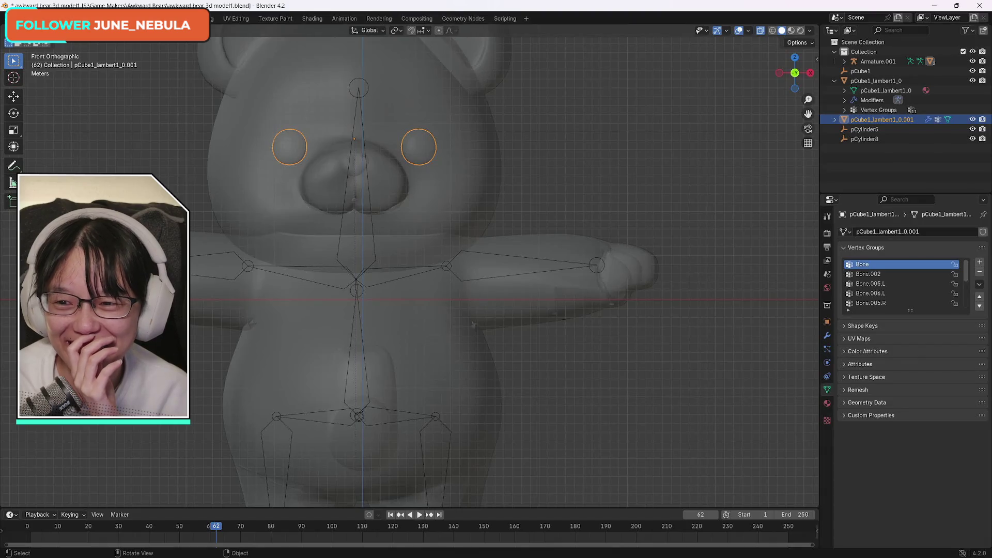
pyautogui.click(356, 254)
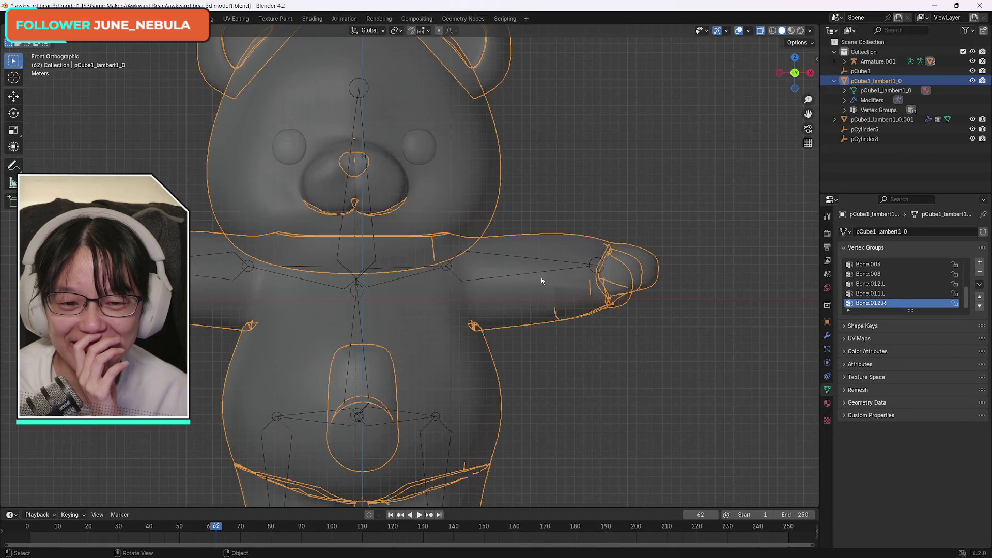
pyautogui.click(879, 62)
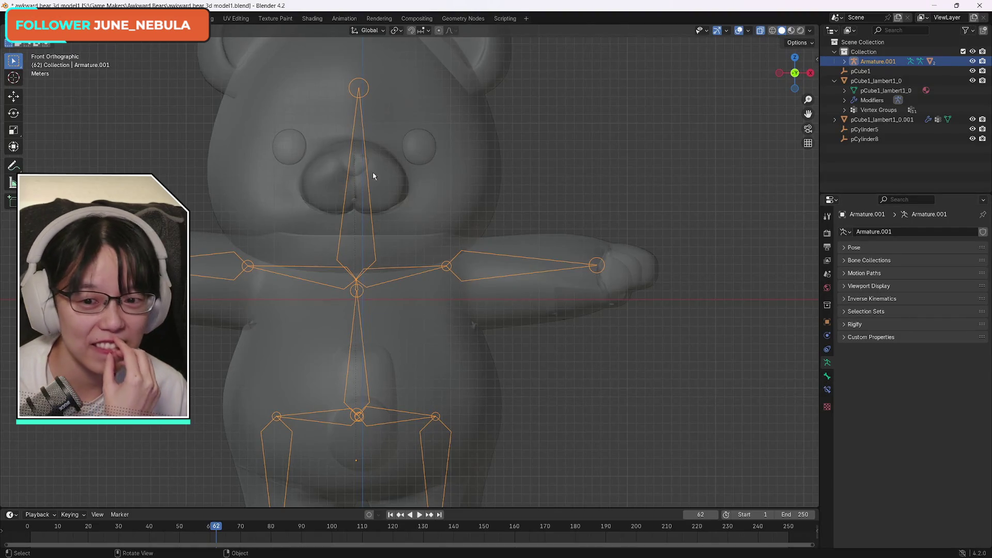
pyautogui.click(397, 144)
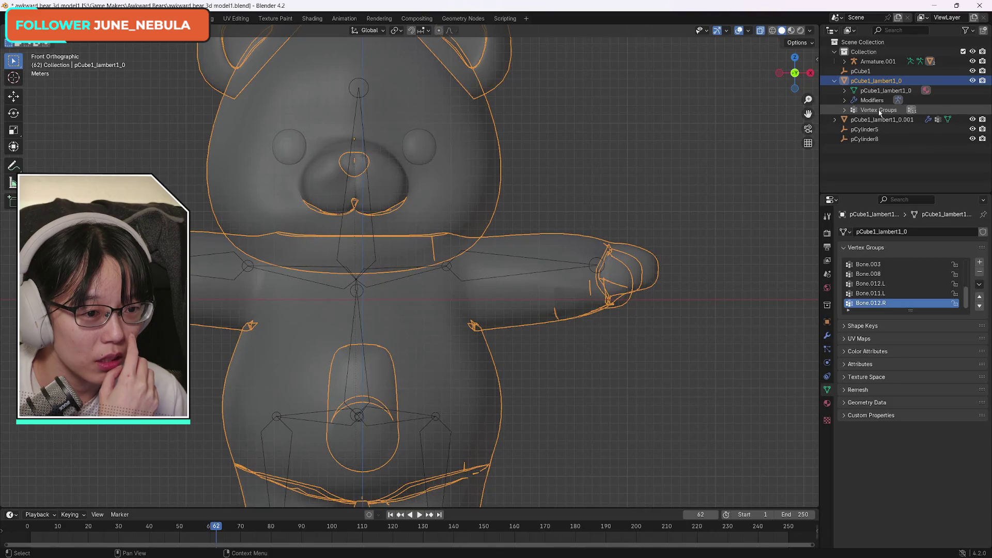
pyautogui.click(544, 160)
pyautogui.click(876, 80)
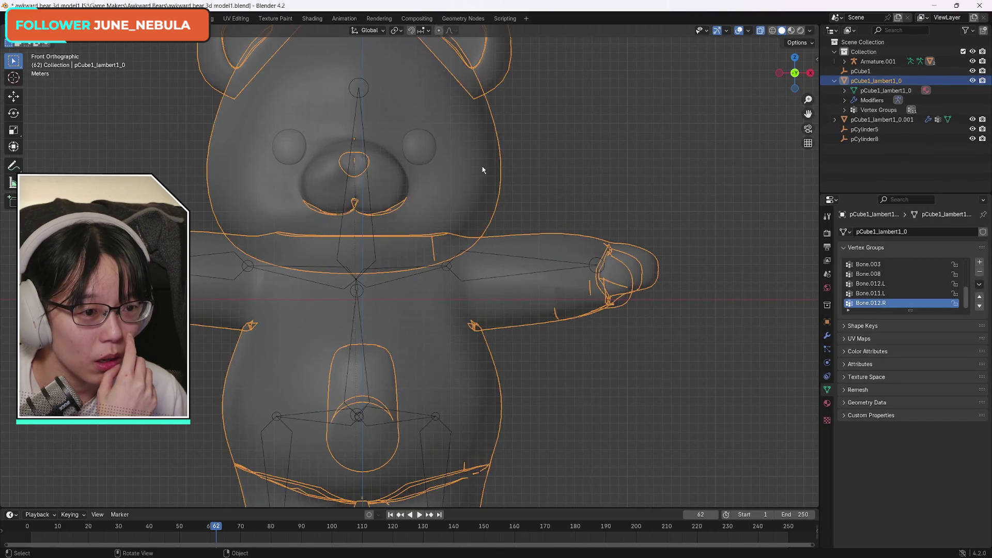
pyautogui.click(878, 61)
pyautogui.click(466, 284)
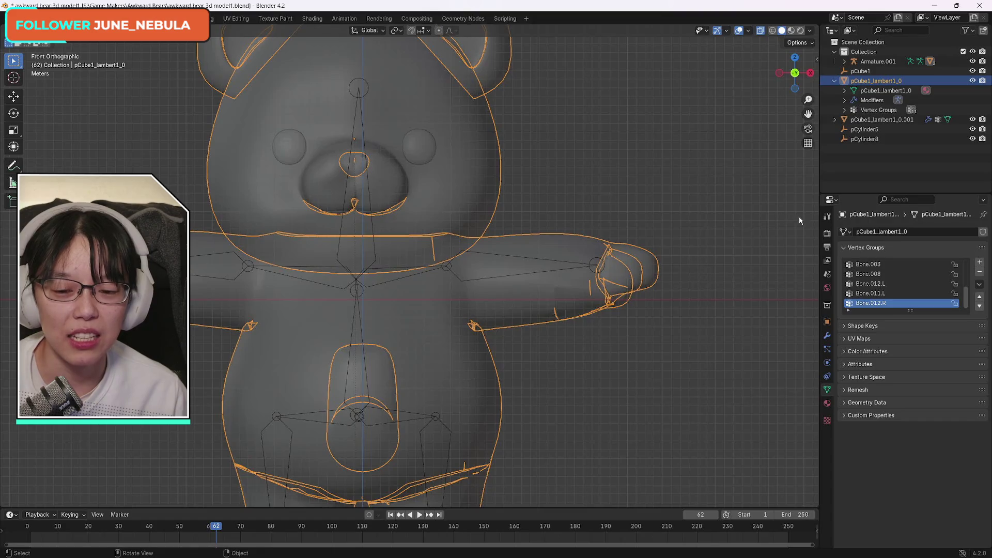
pyautogui.moveTo(795, 73); pyautogui.dragTo(687, 77)
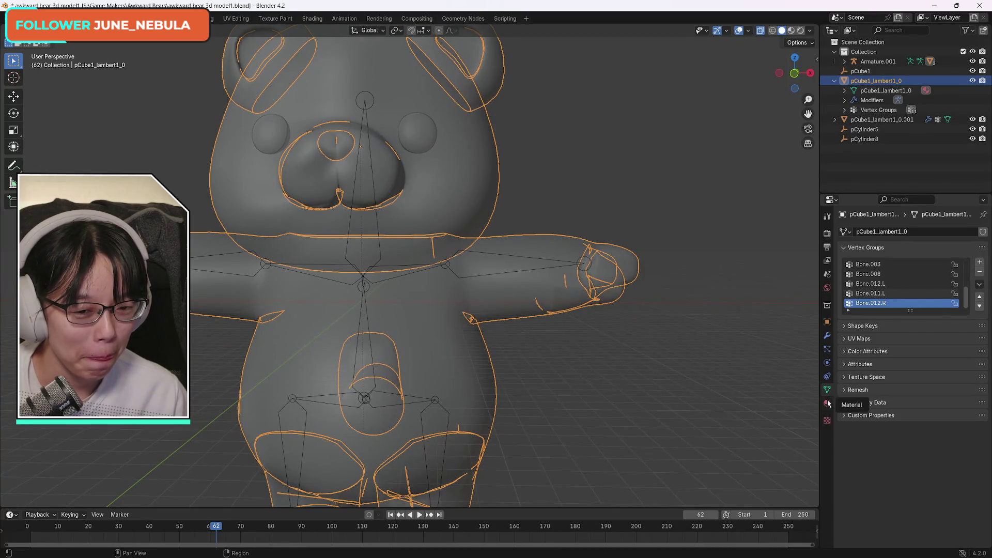
# - Orbit around the rigged bear from the front and side, zooming in for a closer look
pyautogui.click(796, 74)
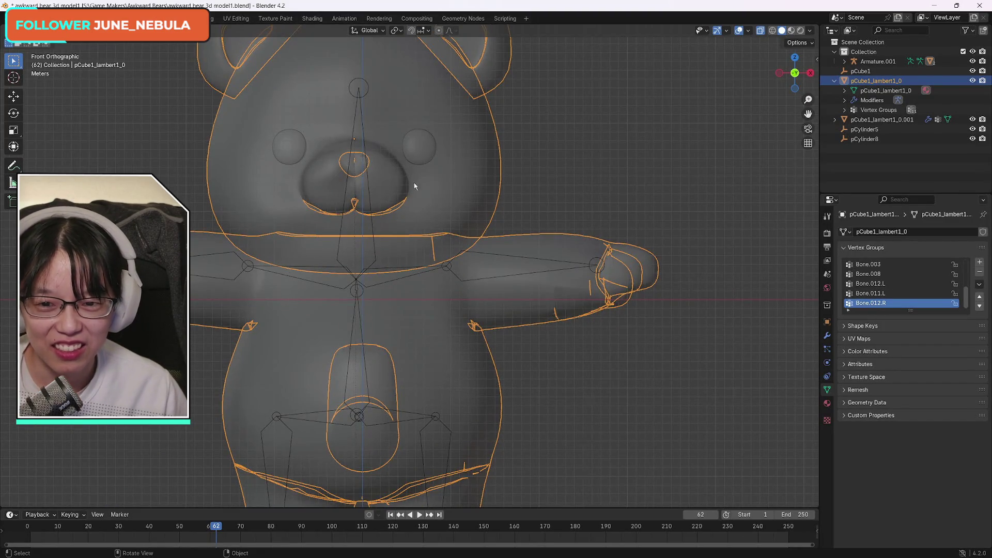
pyautogui.moveTo(794, 73); pyautogui.dragTo(671, 209)
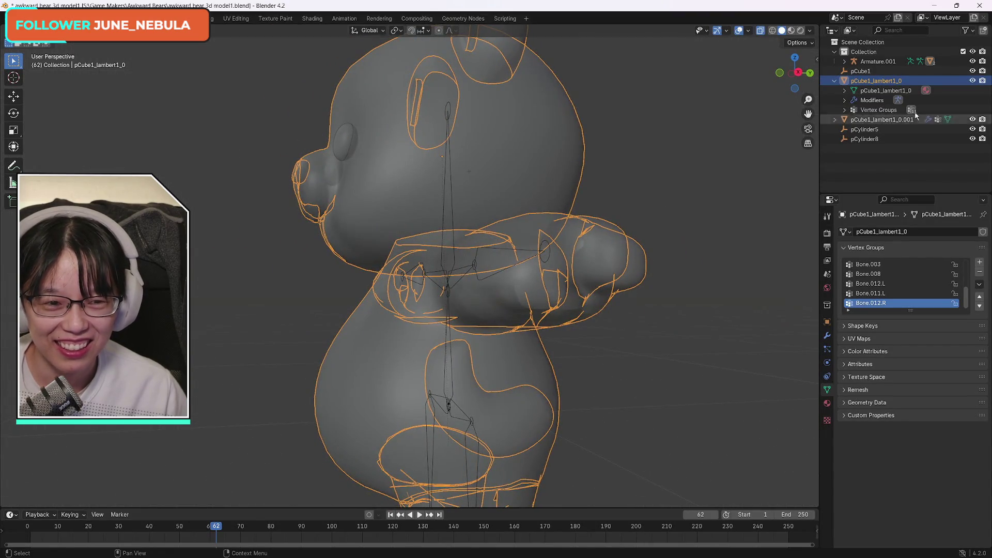
pyautogui.moveTo(796, 72); pyautogui.dragTo(790, 77)
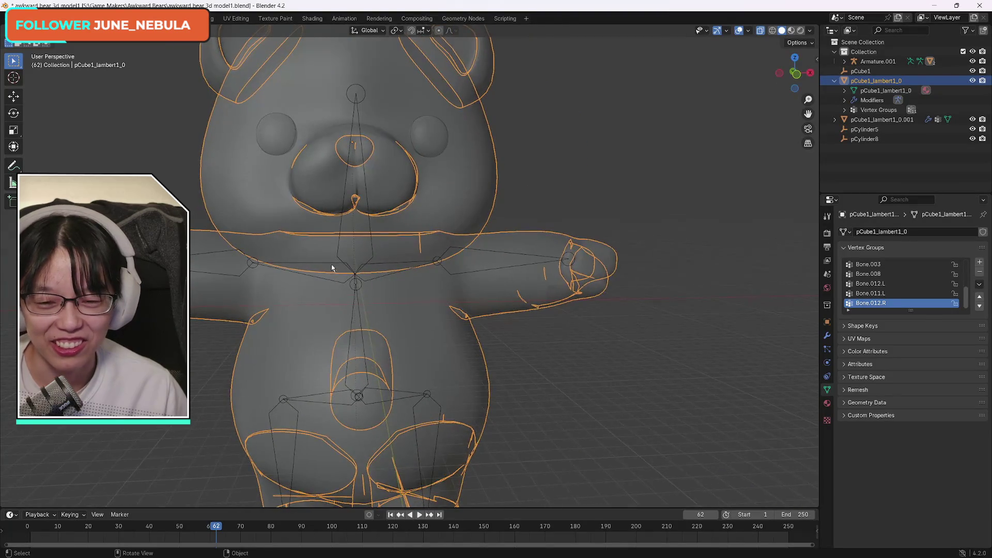
pyautogui.scroll(3, 323, 266)
pyautogui.scroll(3, 294, 268)
pyautogui.scroll(2, 261, 274)
pyautogui.scroll(2, 328, 275)
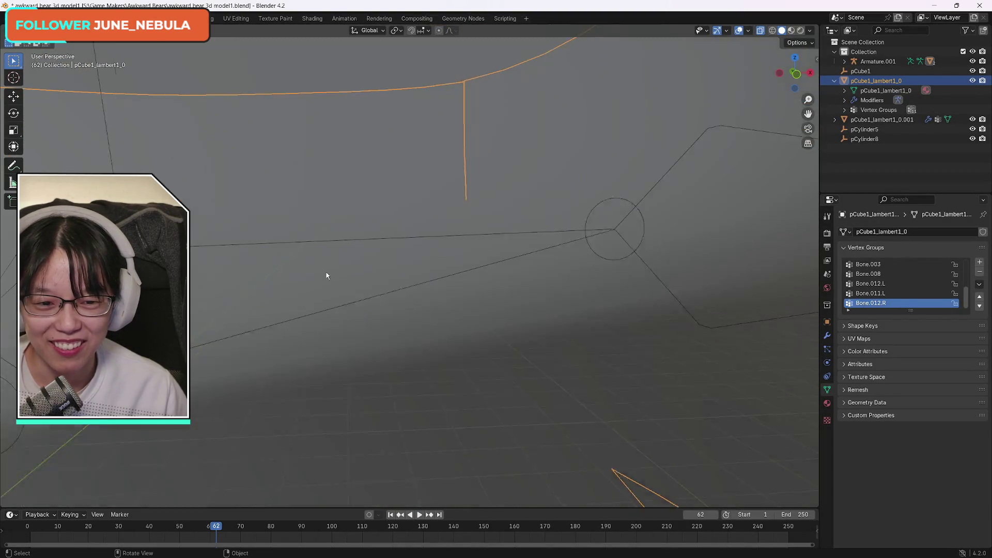
pyautogui.scroll(1, 330, 274)
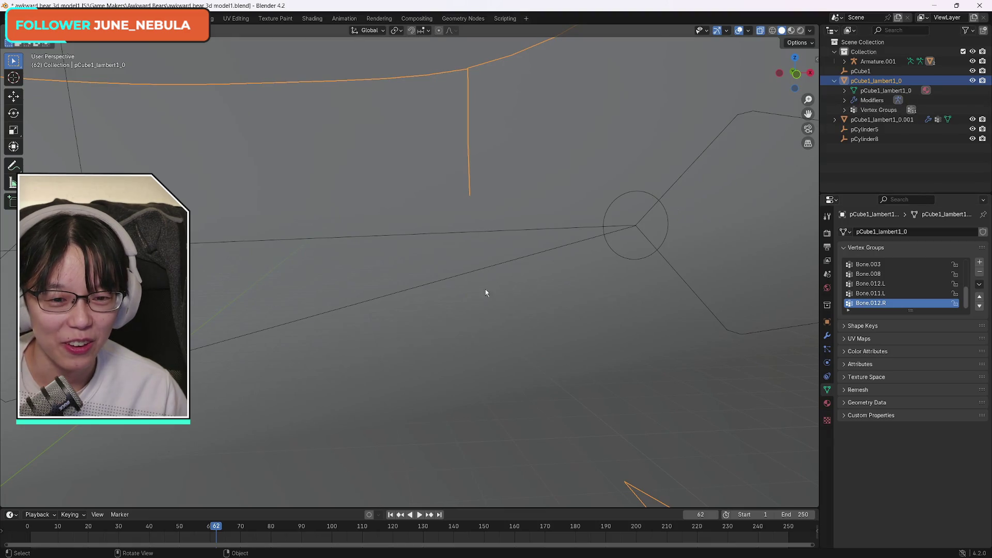
# - Zoom back out, return to Front Orthographic view, and select Armature.001
pyautogui.scroll(-4, 481, 291)
pyautogui.scroll(-4, 439, 292)
pyautogui.scroll(-3, 392, 287)
pyautogui.scroll(2, 393, 279)
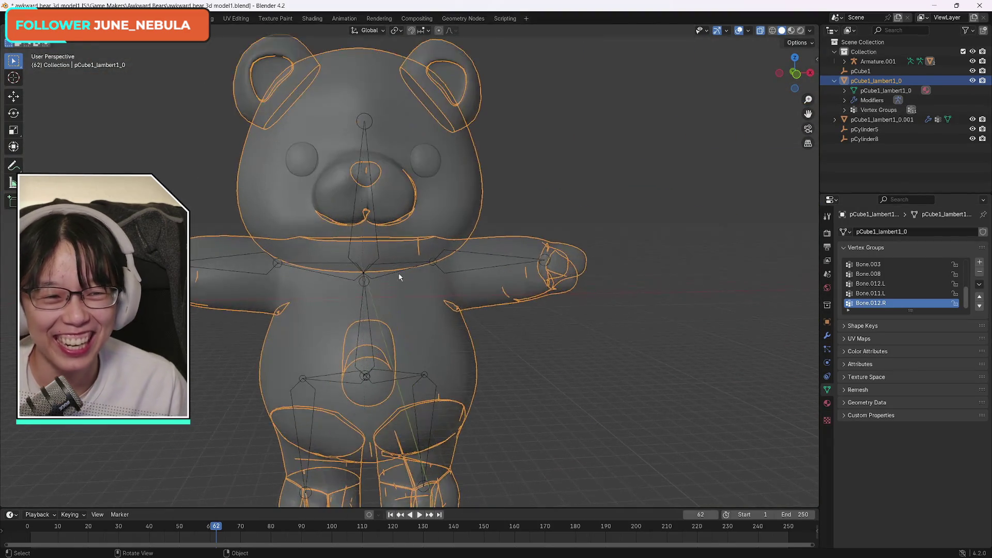
pyautogui.scroll(-2, 398, 277)
pyautogui.click(796, 75)
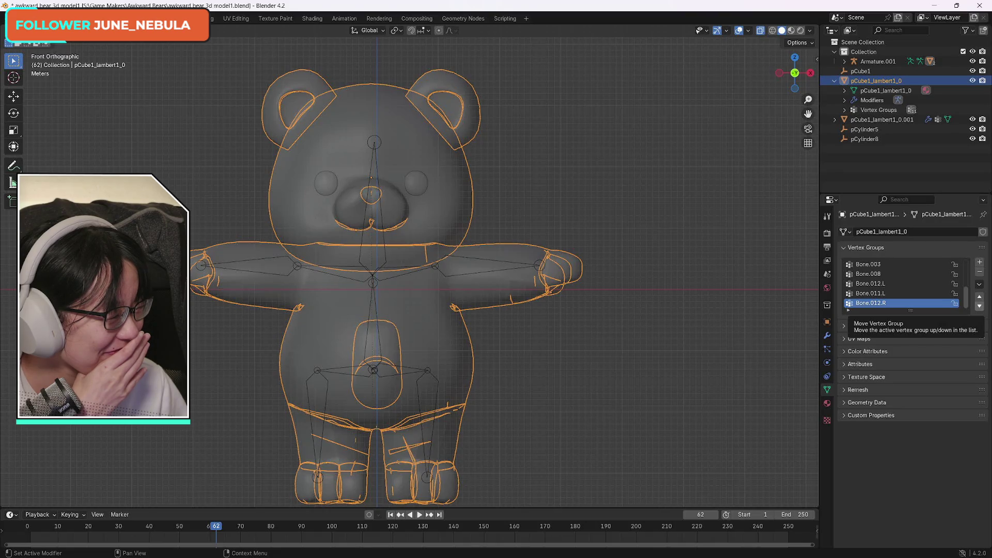
pyautogui.click(435, 268)
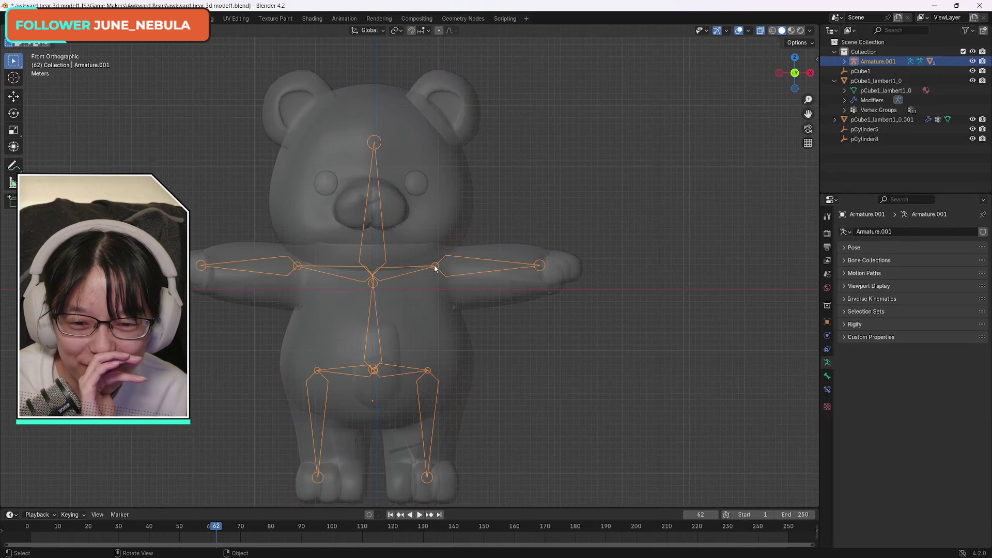
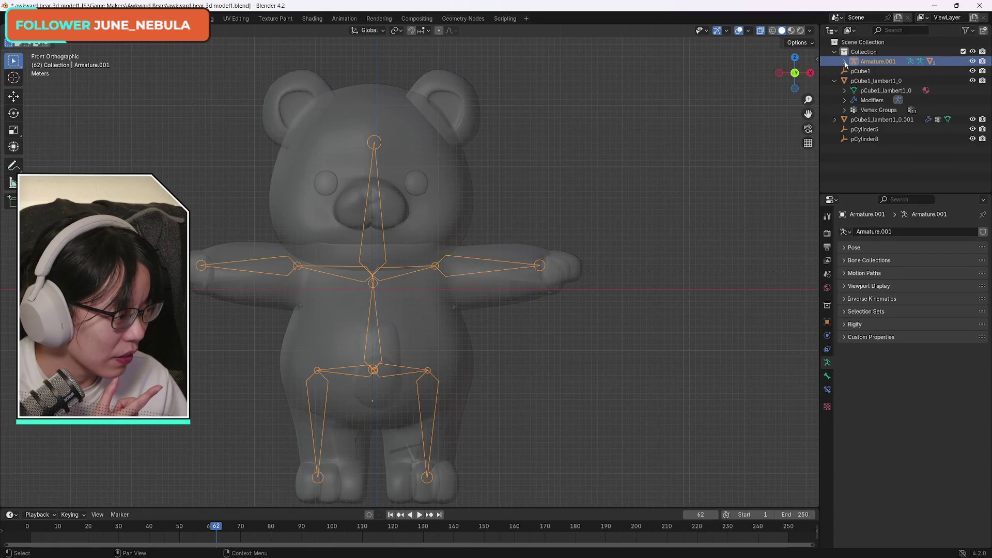
# - Put the armature into Pose Mode, switch to Select Box, and add spine bone Bone.003 to the selection
pyautogui.click(47, 30)
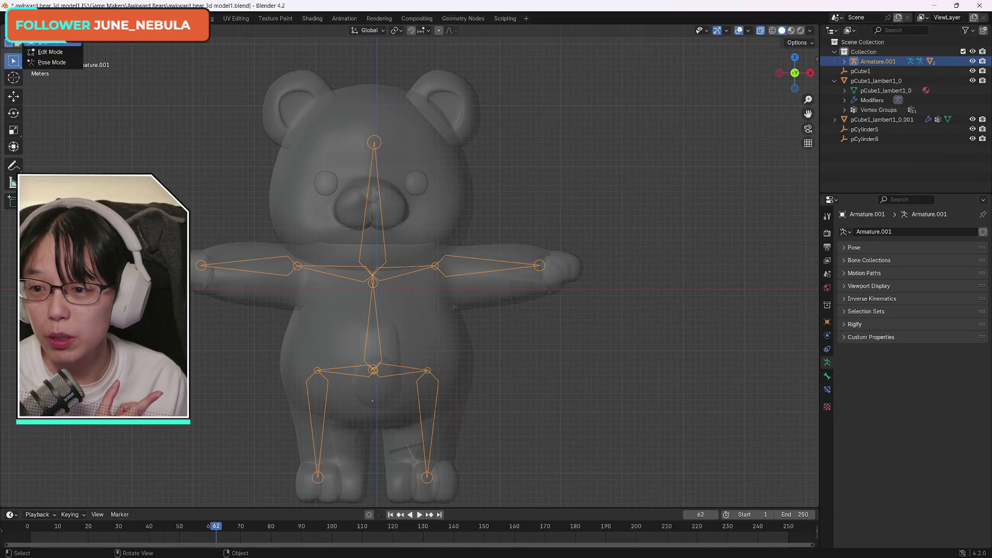
pyautogui.click(52, 62)
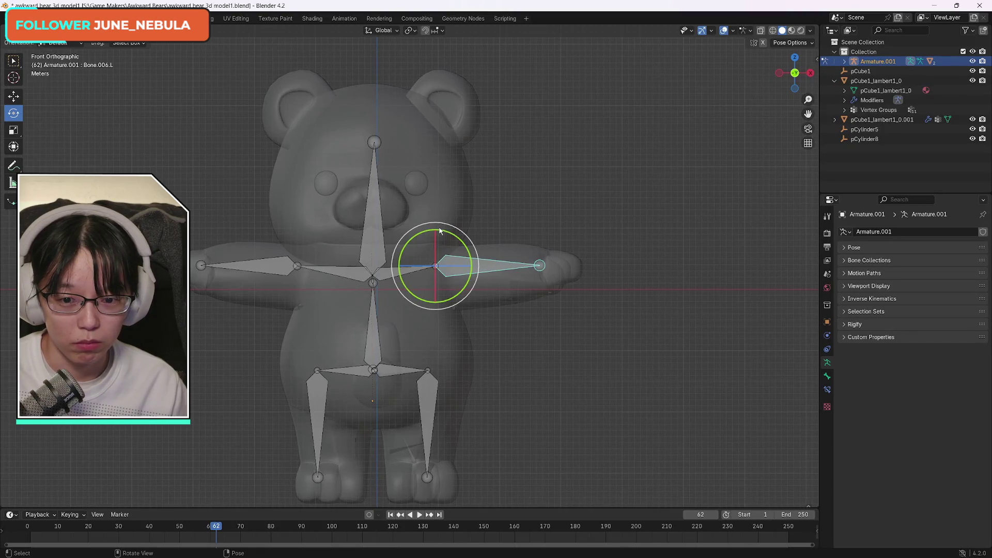
pyautogui.click(13, 61)
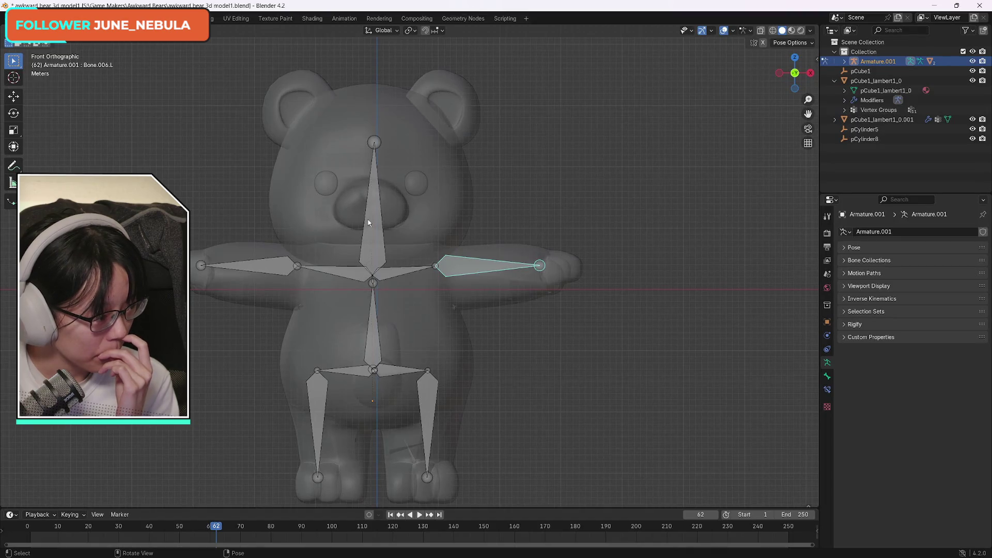
pyautogui.keyDown('shift'); pyautogui.click(368, 223); pyautogui.keyUp('shift')
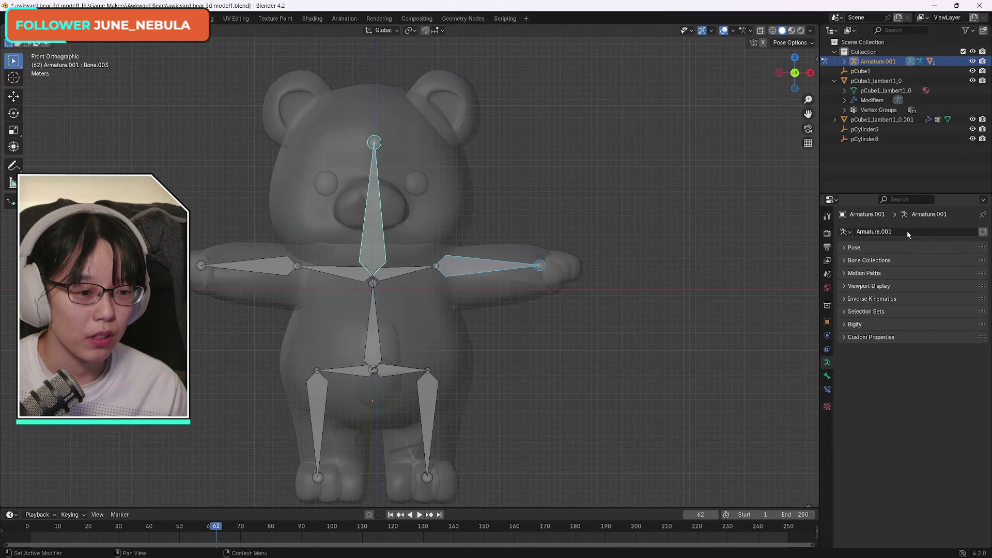
# - Expand and collapse Armature.001 in the Outliner, then switch the armature to Object Mode
pyautogui.click(845, 62)
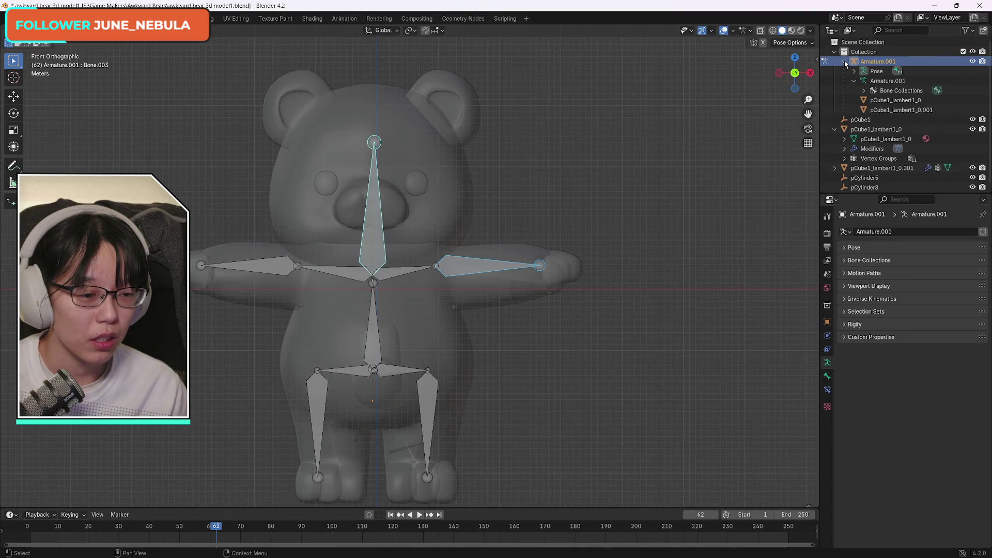
pyautogui.click(845, 62)
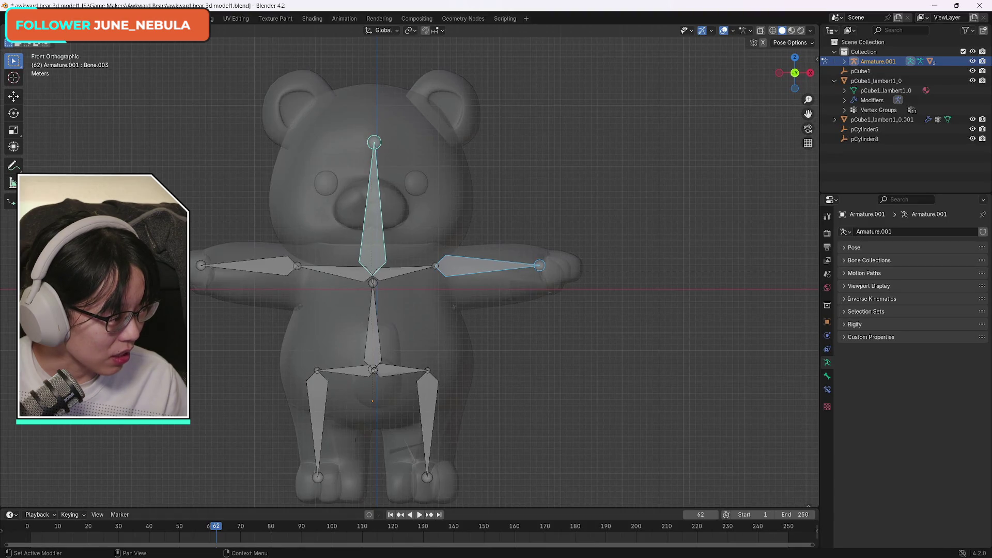
pyautogui.click(55, 44)
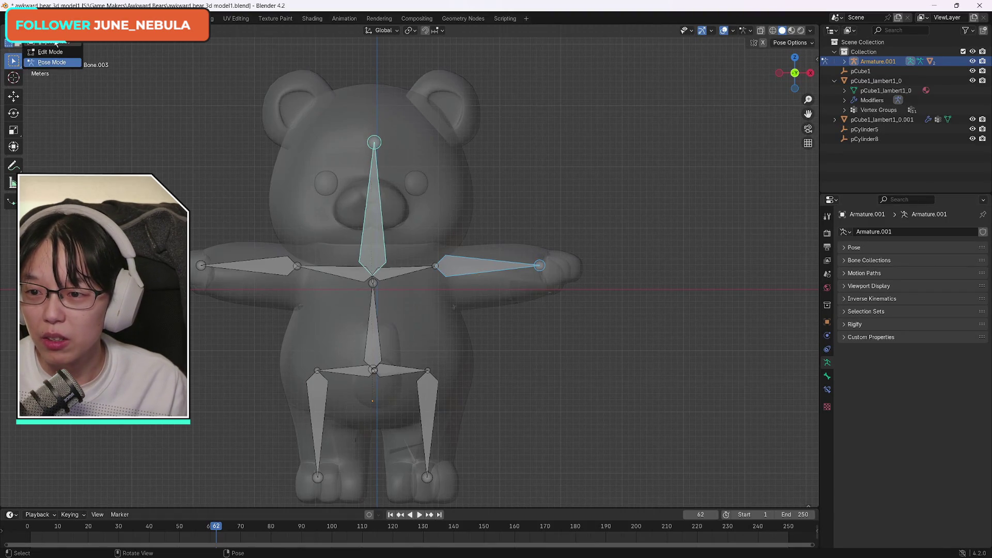
pyautogui.click(52, 42)
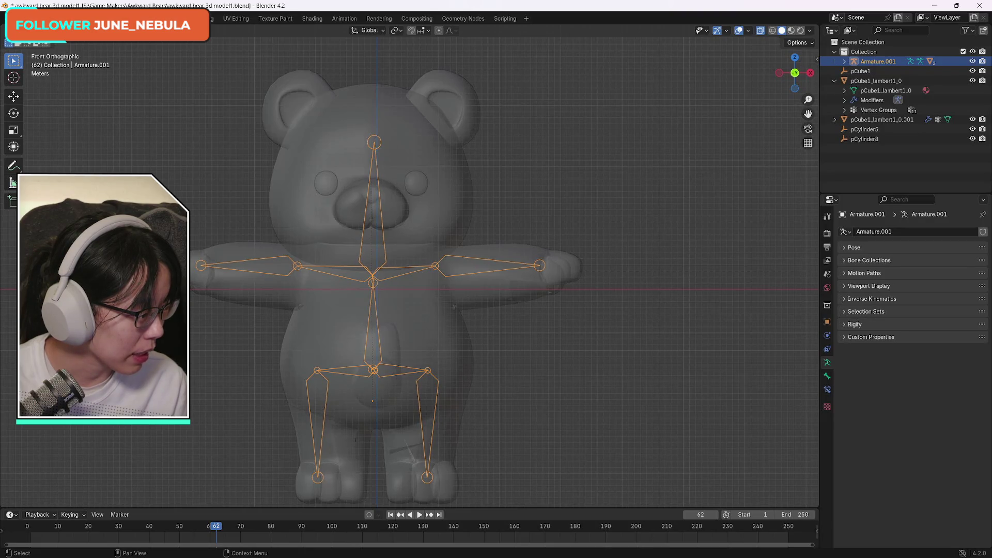
# - Select the eye spheres and delete their vertex groups, then undo to restore them
pyautogui.click(416, 183)
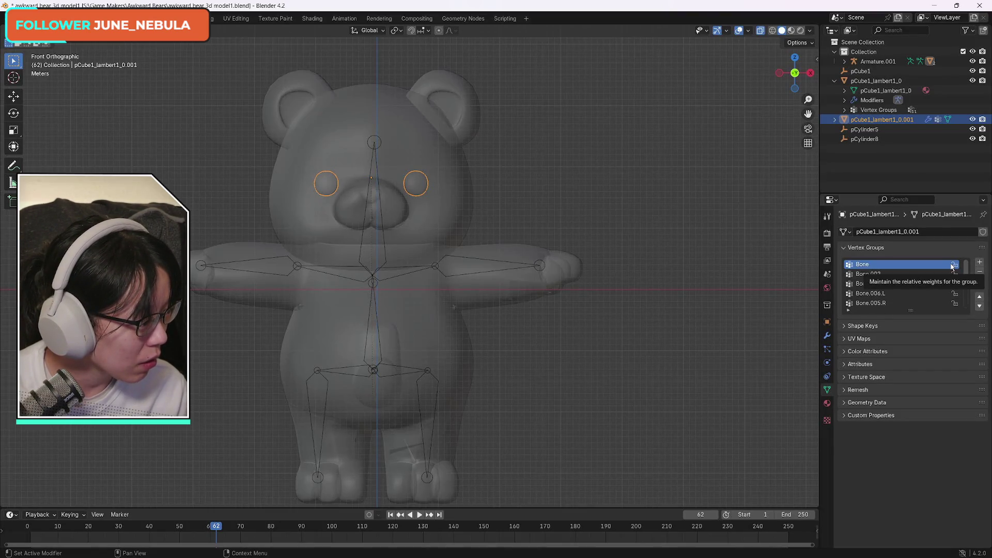
pyautogui.click(980, 272)
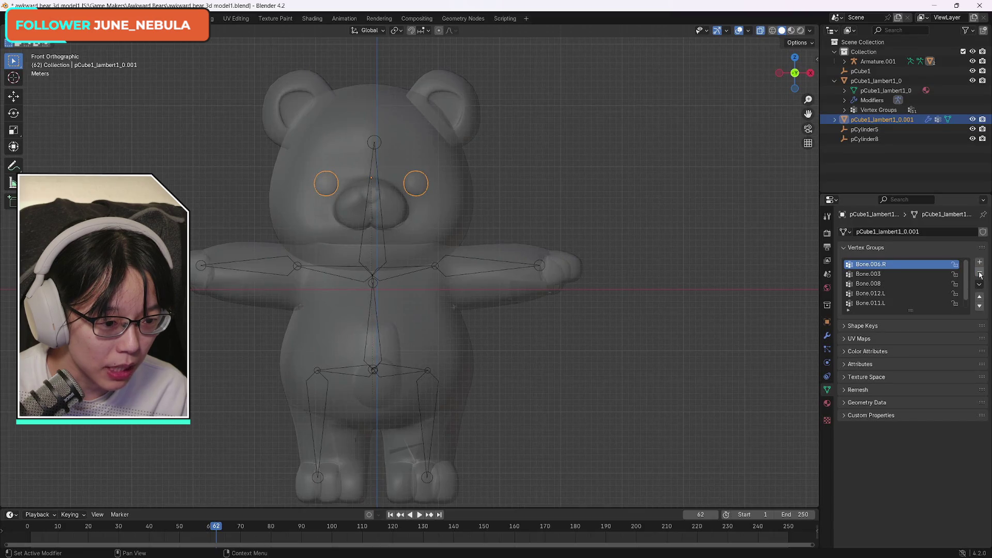
pyautogui.click(980, 272)
pyautogui.click(979, 273)
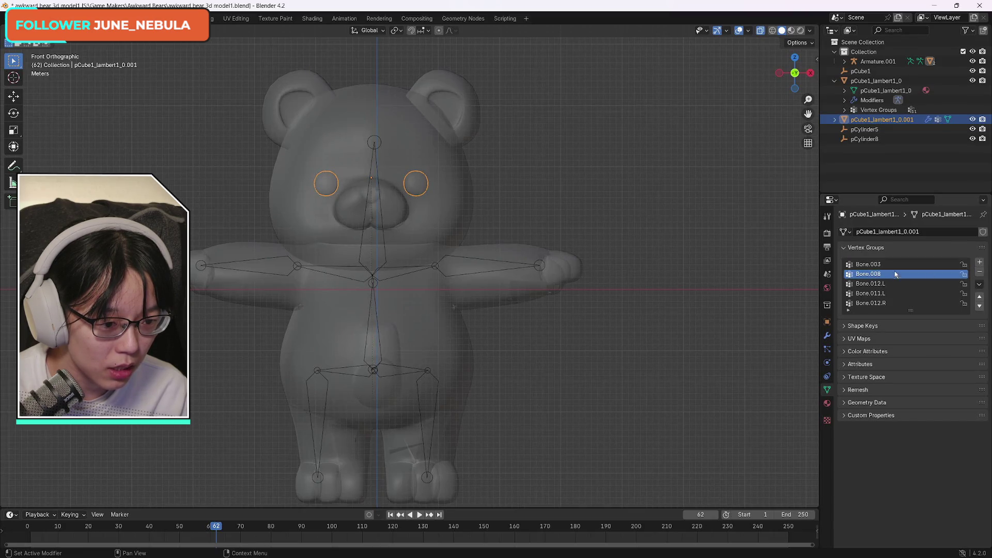
pyautogui.click(980, 272)
pyautogui.click(979, 274)
pyautogui.click(980, 274)
pyautogui.click(979, 274)
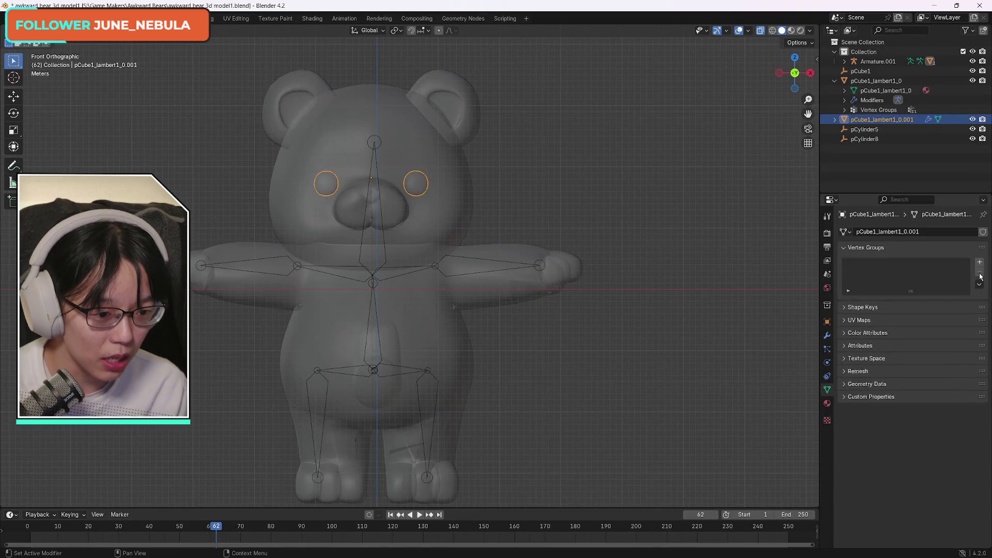
pyautogui.hotkey('ctrl', 'z')
pyautogui.hotkey('ctrl', 'z')
pyautogui.hotkey('ctrl', 'z')
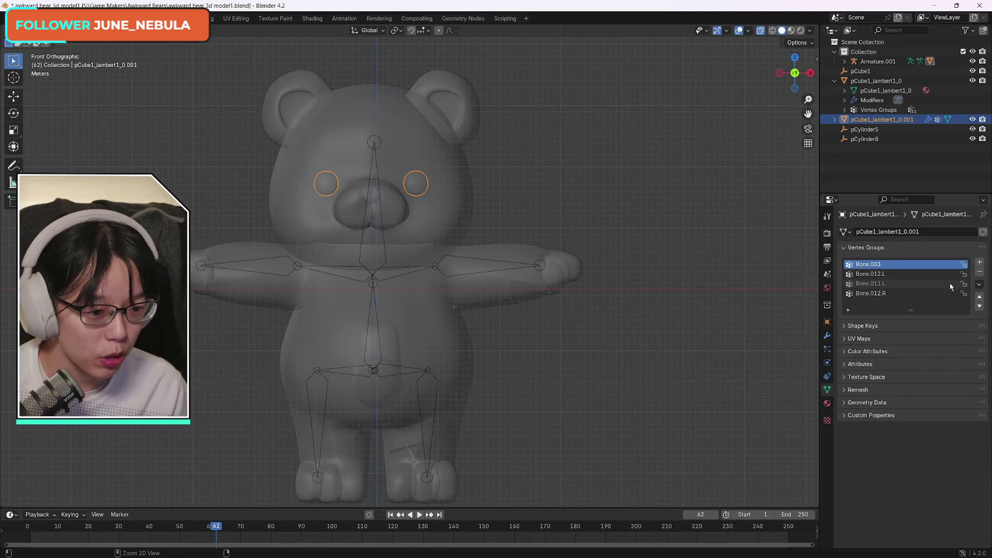
# - Remove Bone.008, Bone.012.L and the other arm groups from the eyes, keeping only Bone.003
pyautogui.click(885, 275)
pyautogui.click(979, 274)
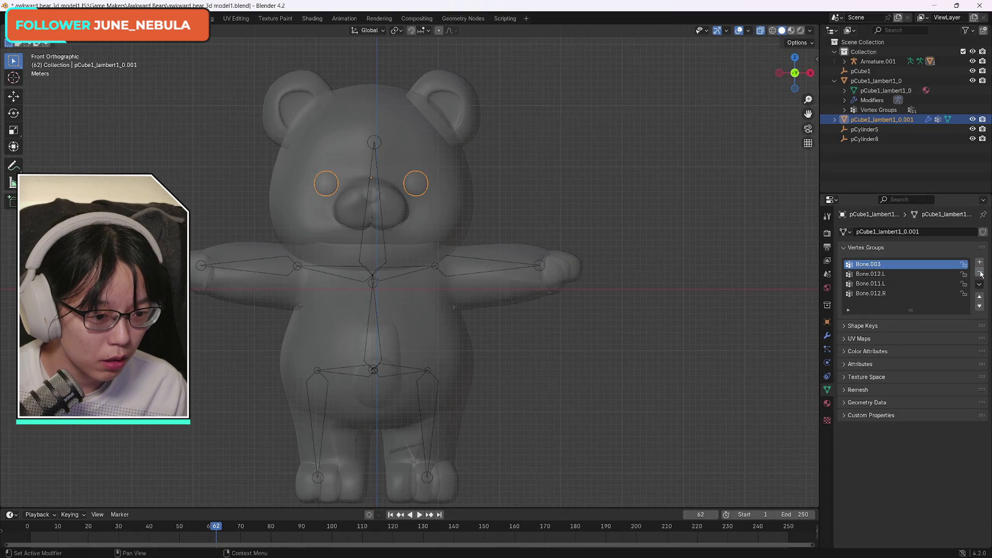
pyautogui.click(884, 274)
pyautogui.click(979, 272)
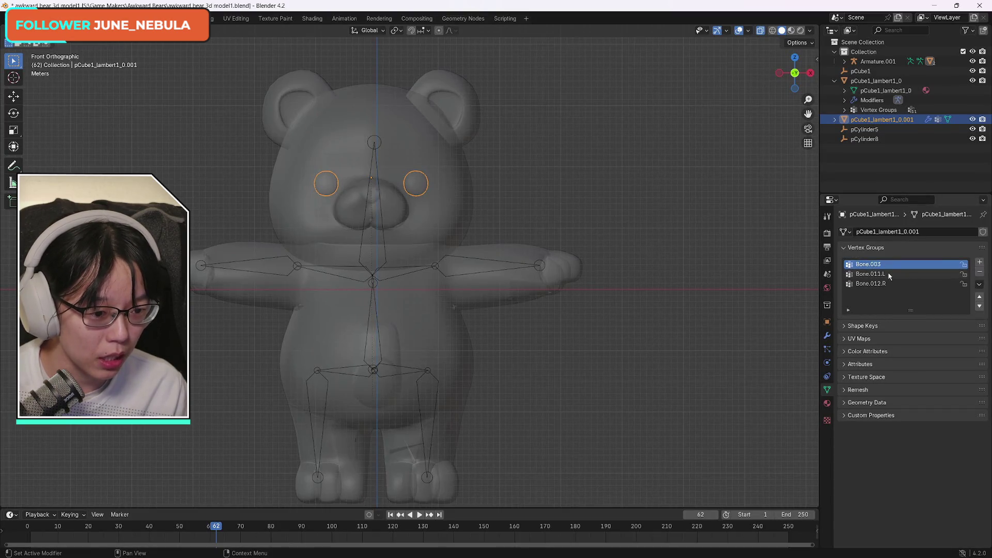
pyautogui.click(885, 274)
pyautogui.click(979, 272)
pyautogui.click(896, 274)
pyautogui.click(979, 273)
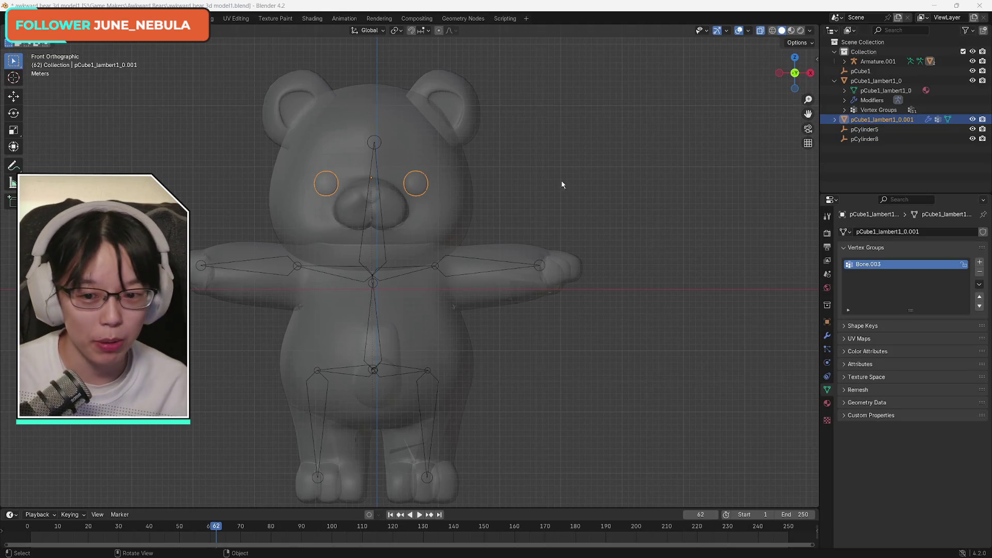
# - Select the bear's body mesh
pyautogui.click(455, 268)
pyautogui.click(371, 256)
pyautogui.click(362, 278)
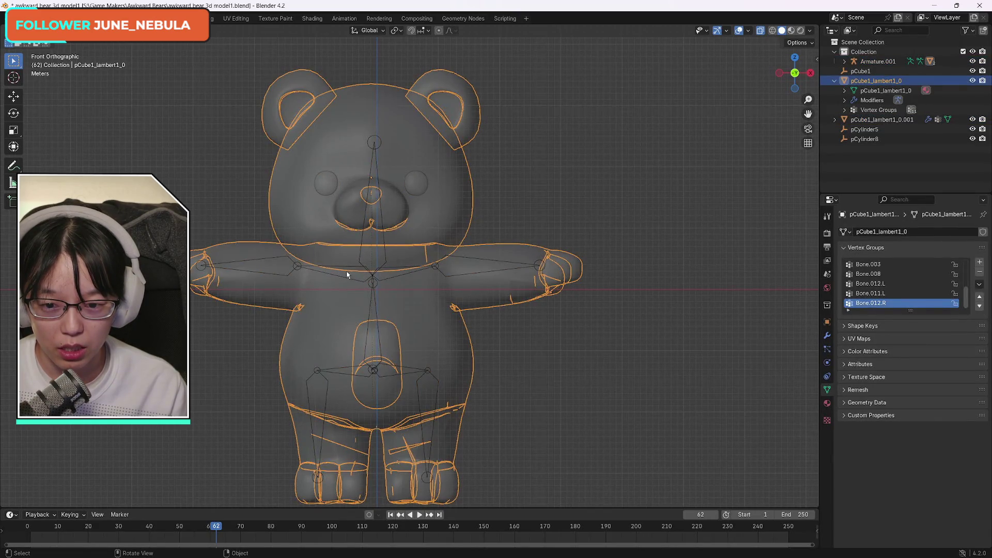
# - In Pose Mode, rotate left arm bone Bone.006.L to test deformation, then undo the rotation
pyautogui.click(364, 271)
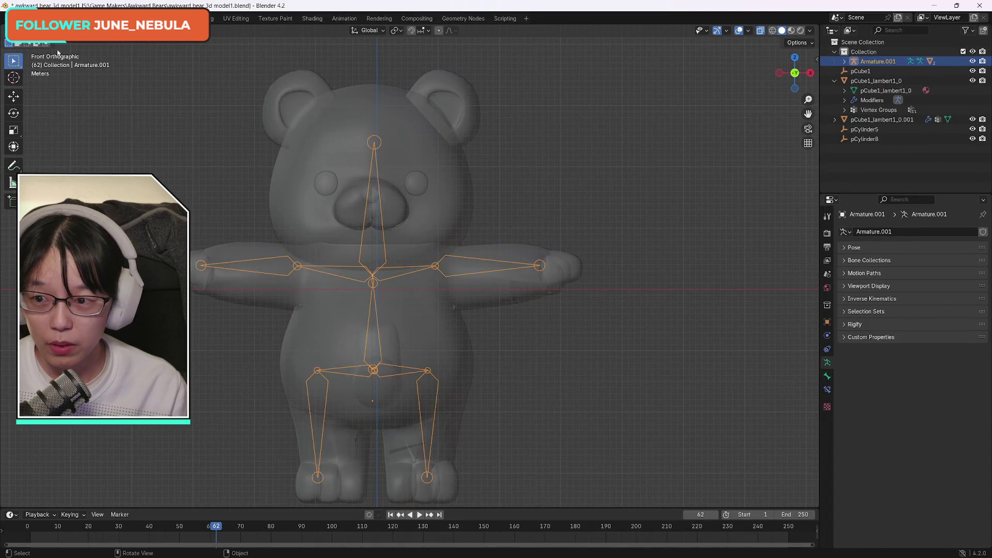
pyautogui.click(41, 43)
pyautogui.click(42, 65)
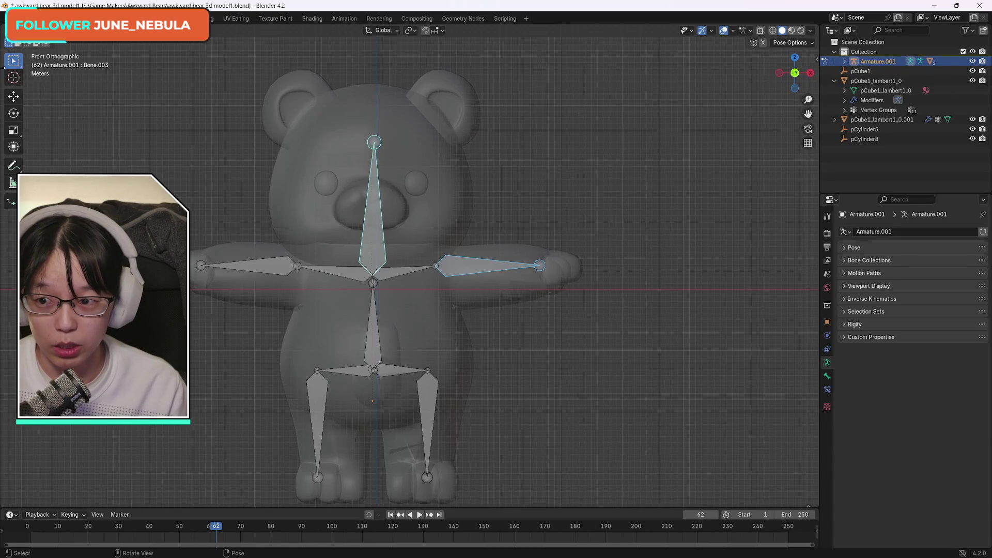
pyautogui.click(507, 230)
pyautogui.click(465, 268)
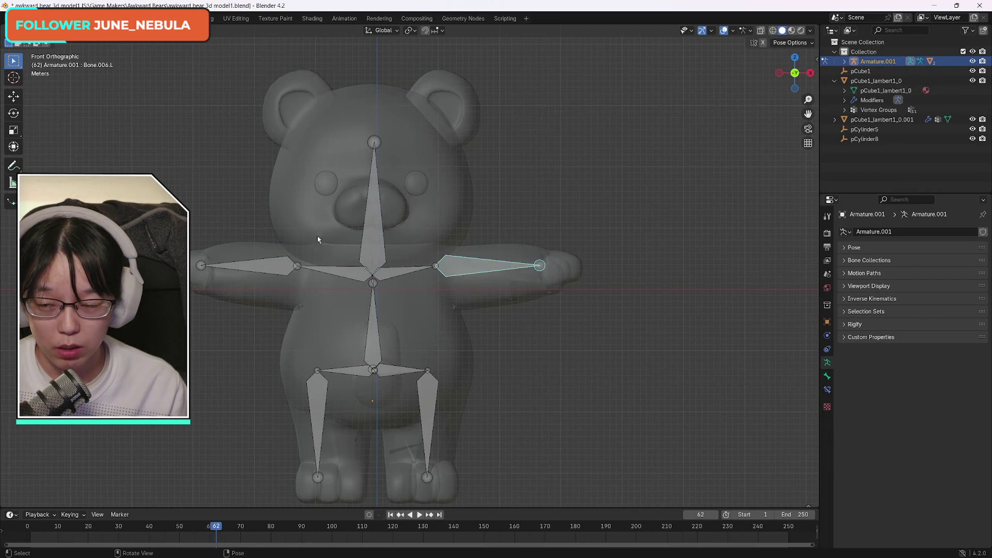
pyautogui.click(14, 113)
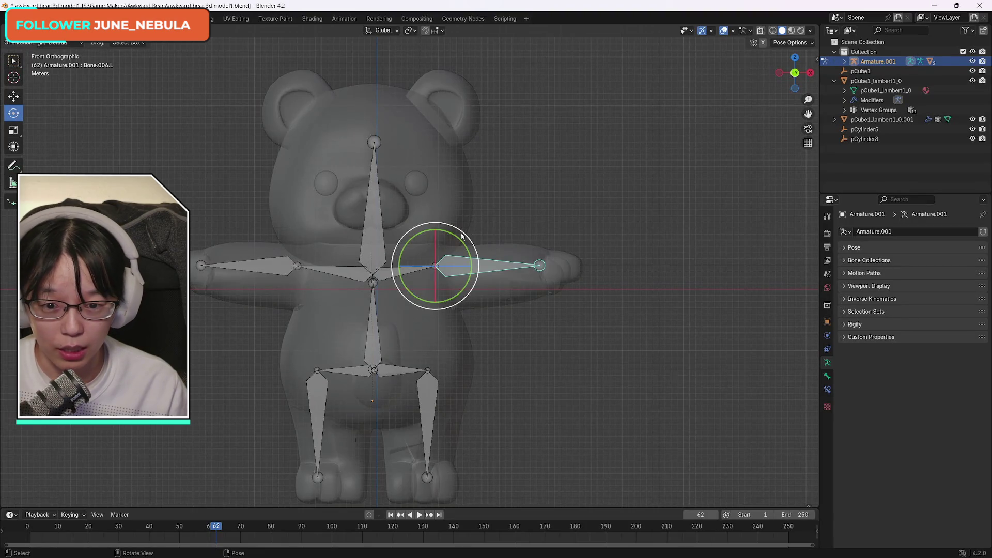
pyautogui.moveTo(443, 235); pyautogui.dragTo(475, 262)
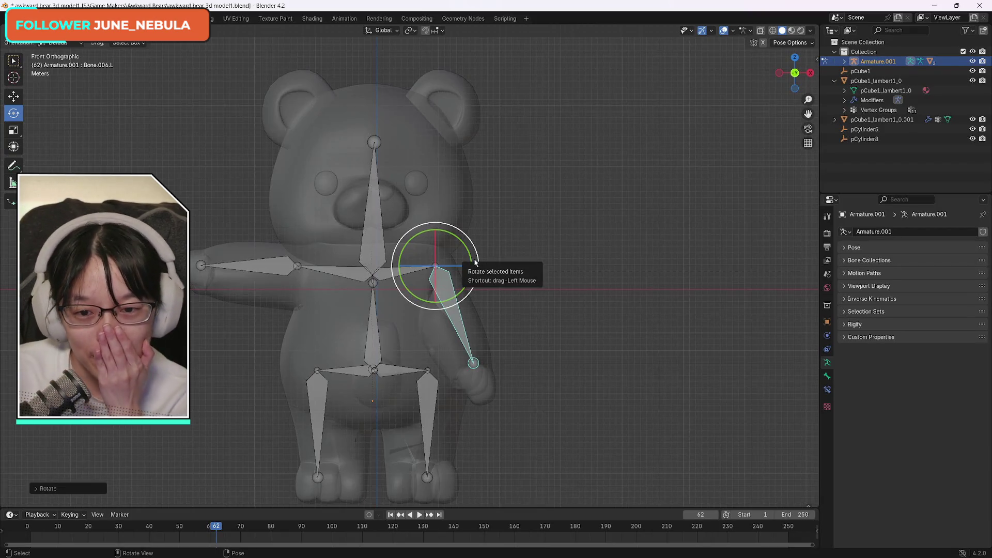
pyautogui.press('super+x')
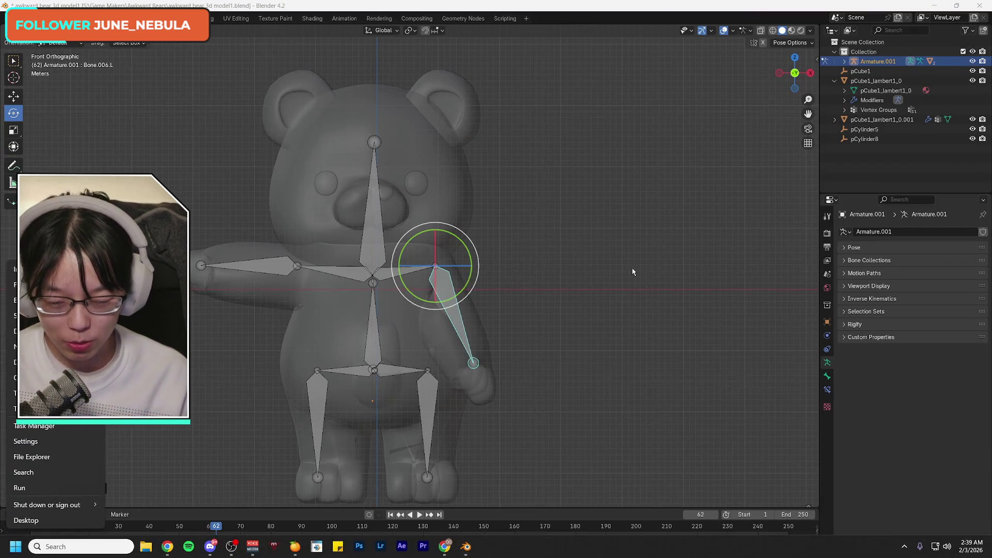
pyautogui.press('Escape')
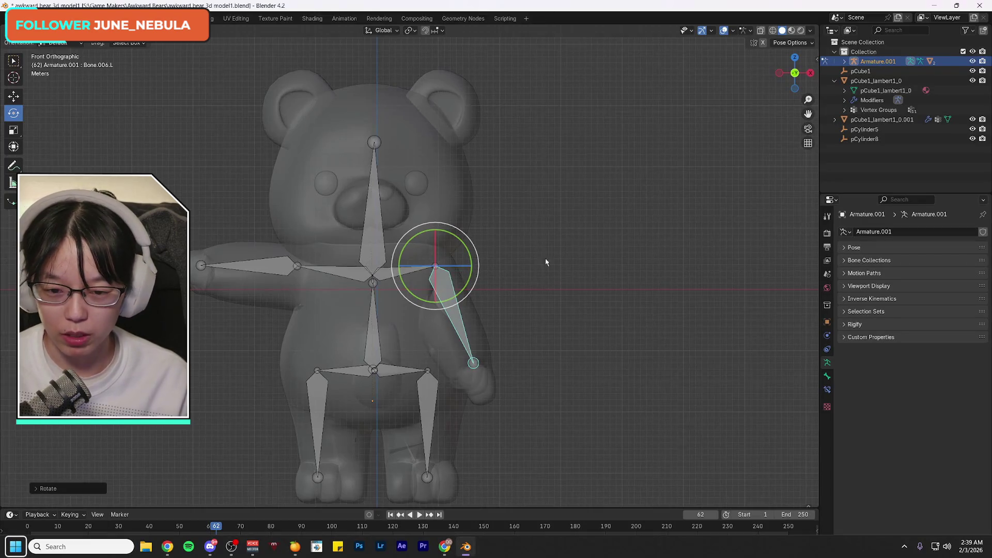
pyautogui.hotkey('ctrl', 'z')
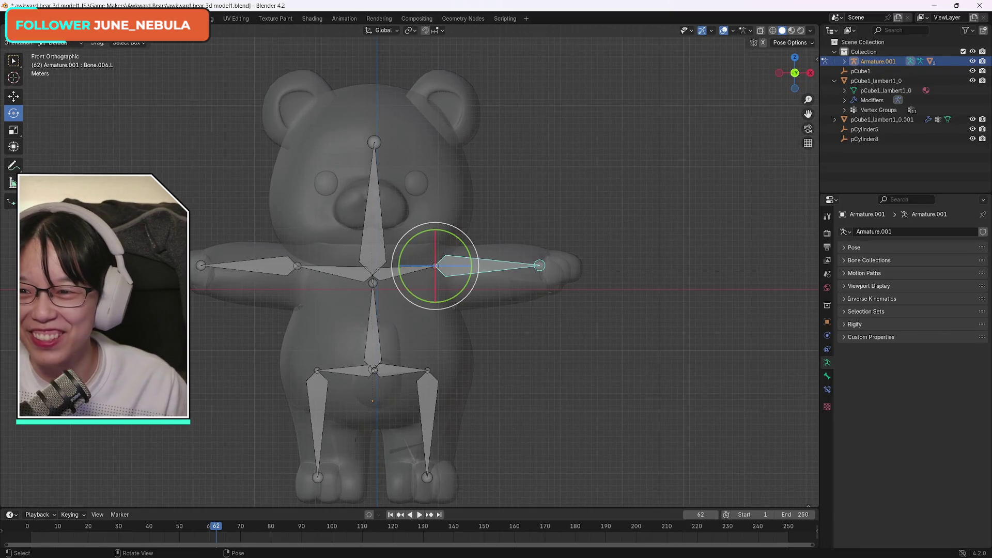
# - Return the armature to Object Mode and put the bear body mesh pCube1_lambert1_0 into Edit Mode
pyautogui.click(46, 31)
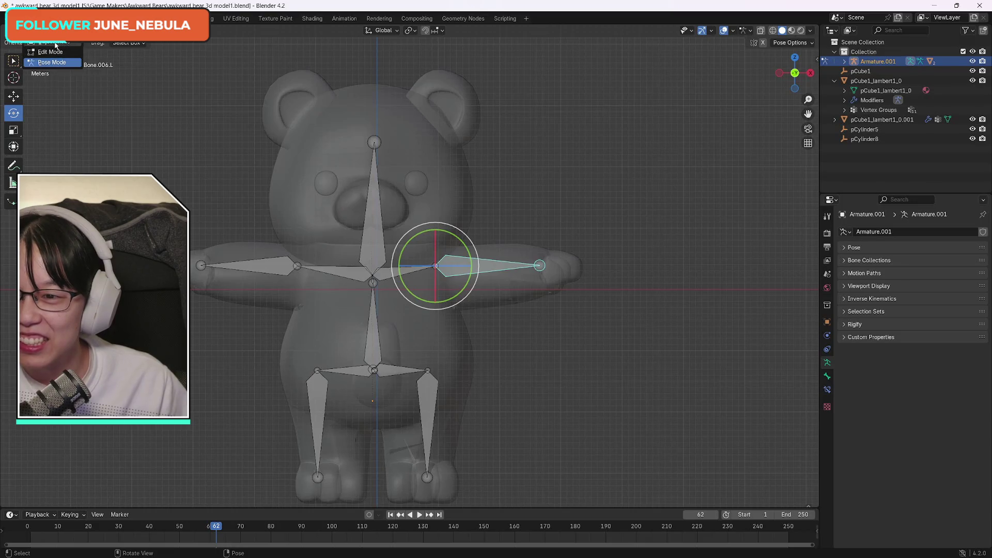
pyautogui.click(49, 42)
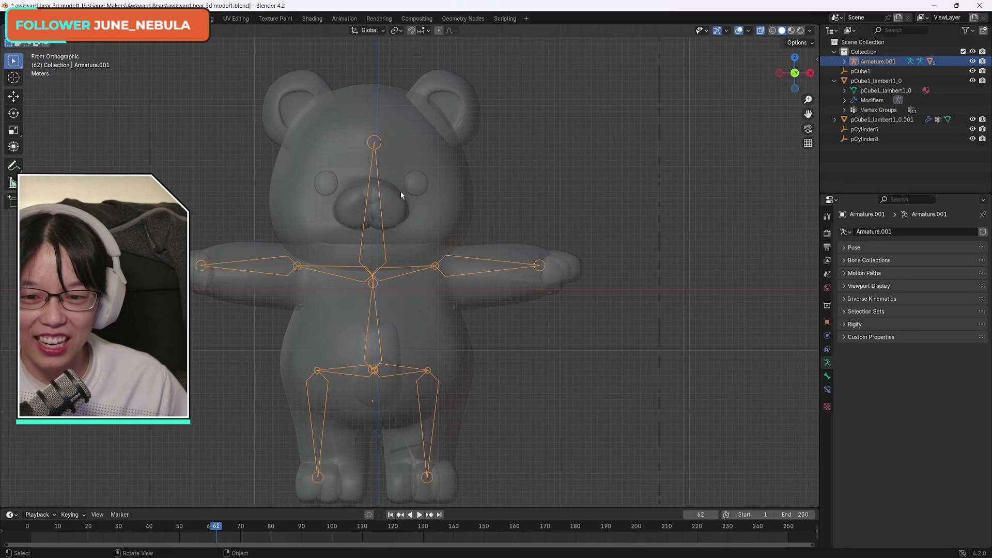
pyautogui.click(371, 196)
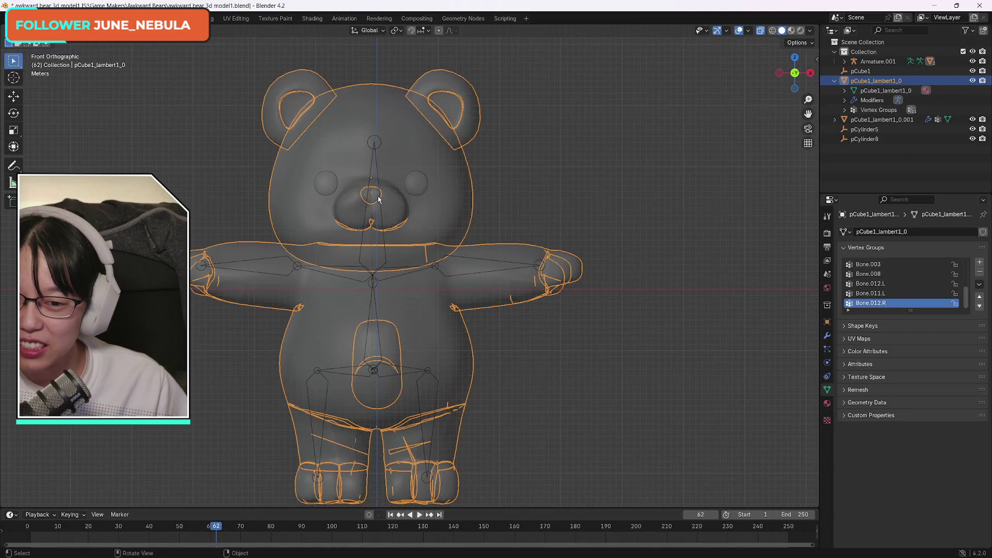
pyautogui.click(45, 31)
pyautogui.click(55, 56)
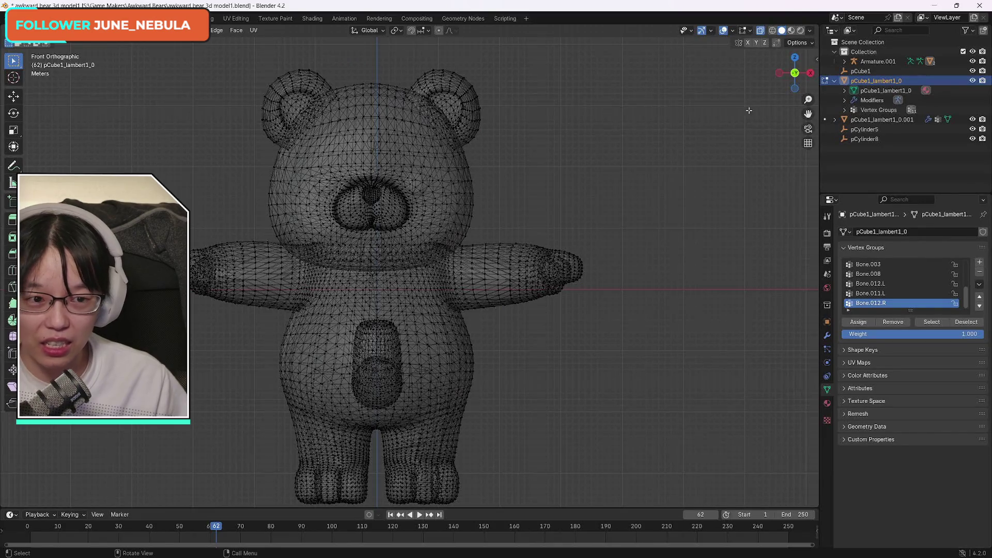
# - Angle the view on the edit-mode bear mesh and call up the Separate menu with P
pyautogui.scroll(3, 366, 154)
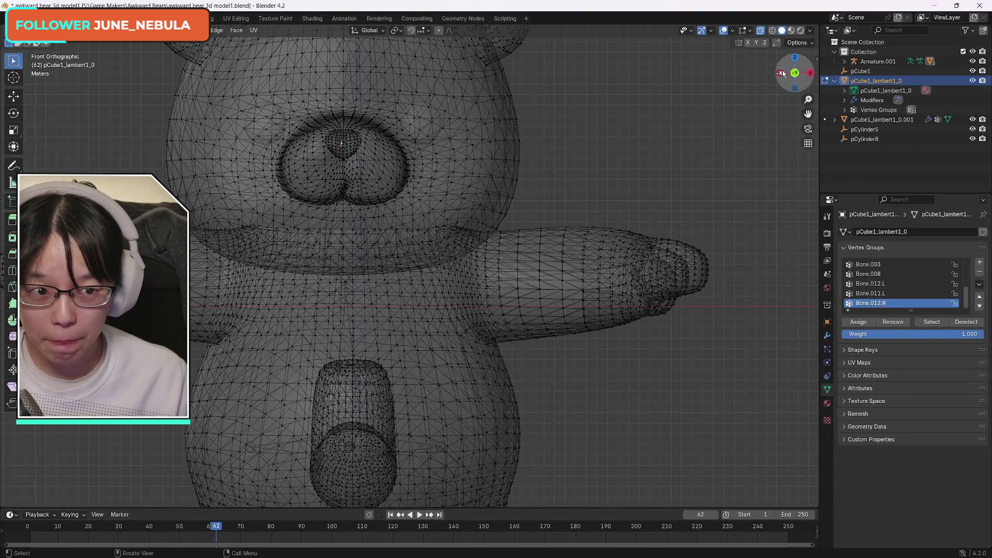
pyautogui.moveTo(790, 72)
pyautogui.mouseDown()
pyautogui.moveTo(816, 88)
pyautogui.moveTo(795, 77)
pyautogui.mouseUp()
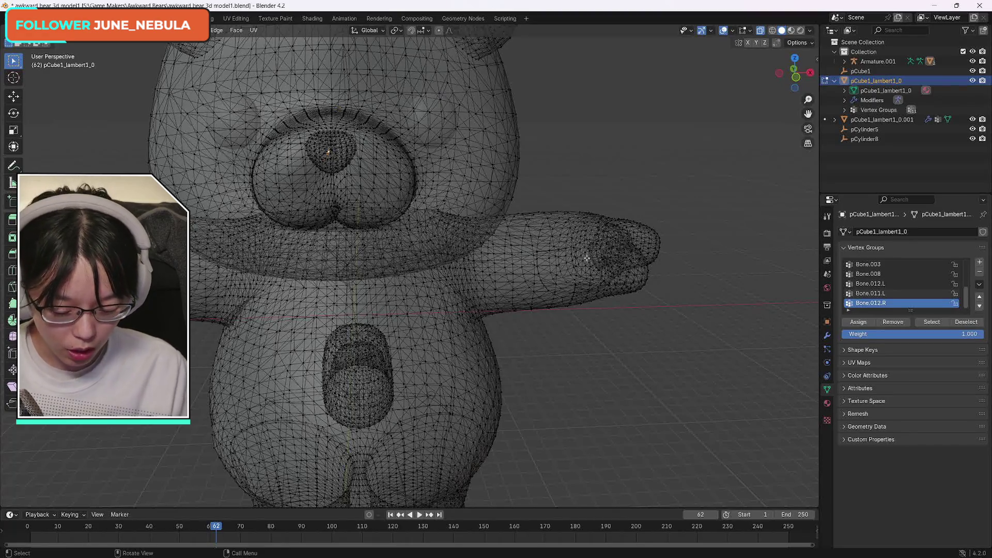
pyautogui.press('p')
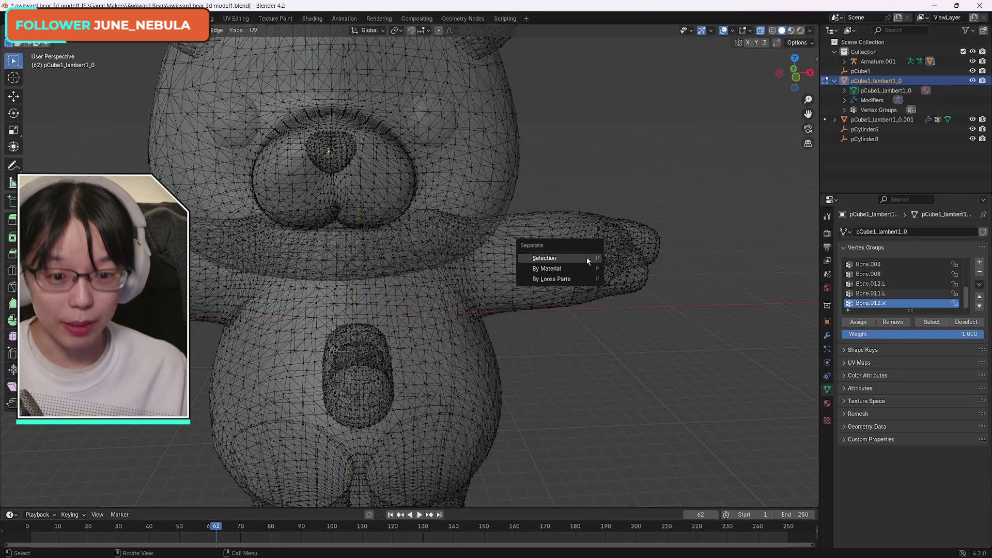
pyautogui.click(551, 259)
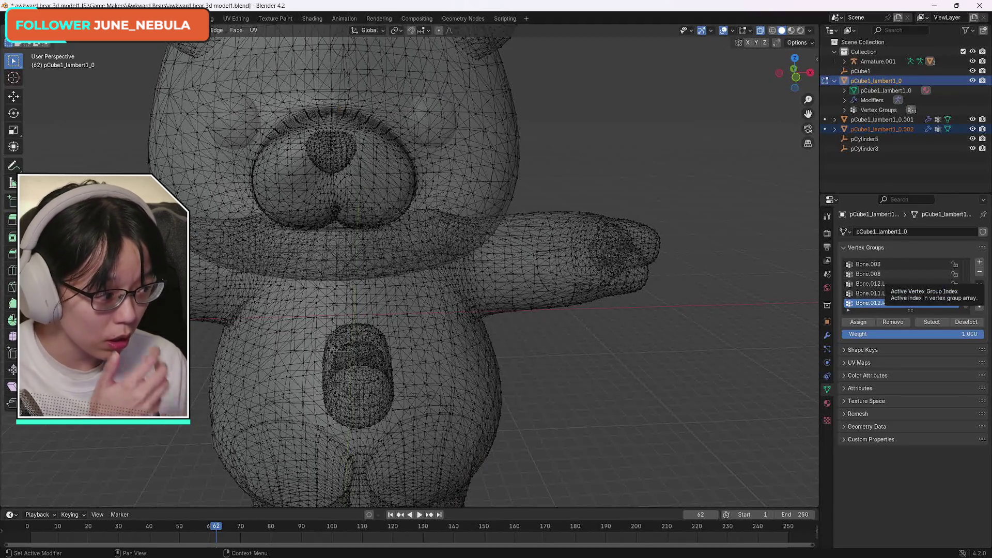
pyautogui.hotkey('ctrl', 'z')
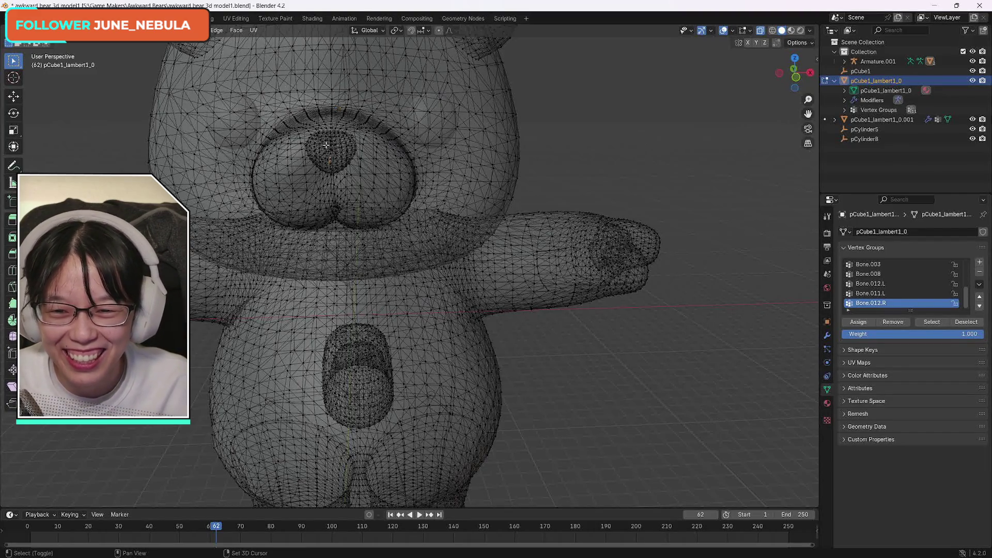
pyautogui.moveTo(795, 73)
pyautogui.mouseDown()
pyautogui.moveTo(777, 77)
pyautogui.moveTo(798, 79)
pyautogui.mouseUp()
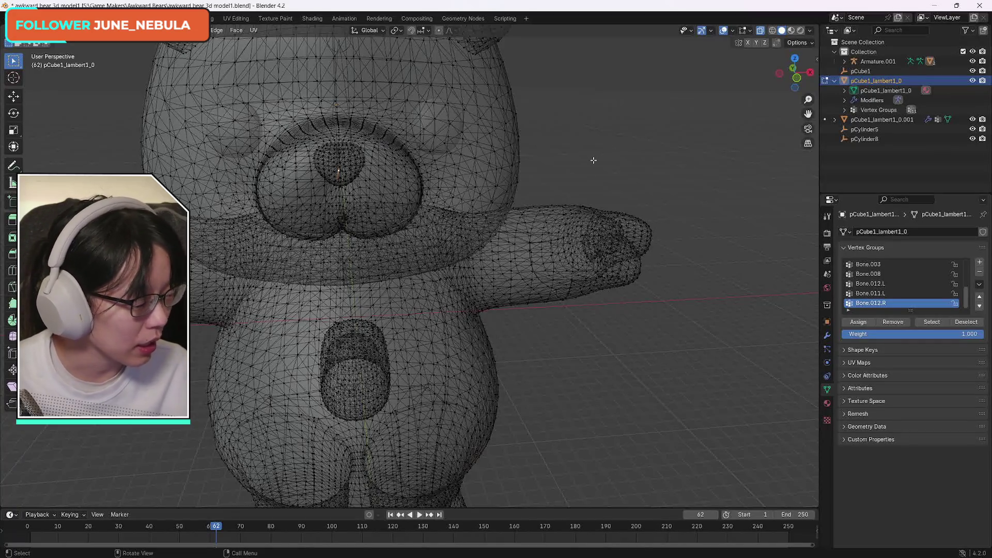
# - Select the head's connected geometry, snap to front orthographic view, and turn off X-Ray
pyautogui.hotkey('ctrl', 'l')
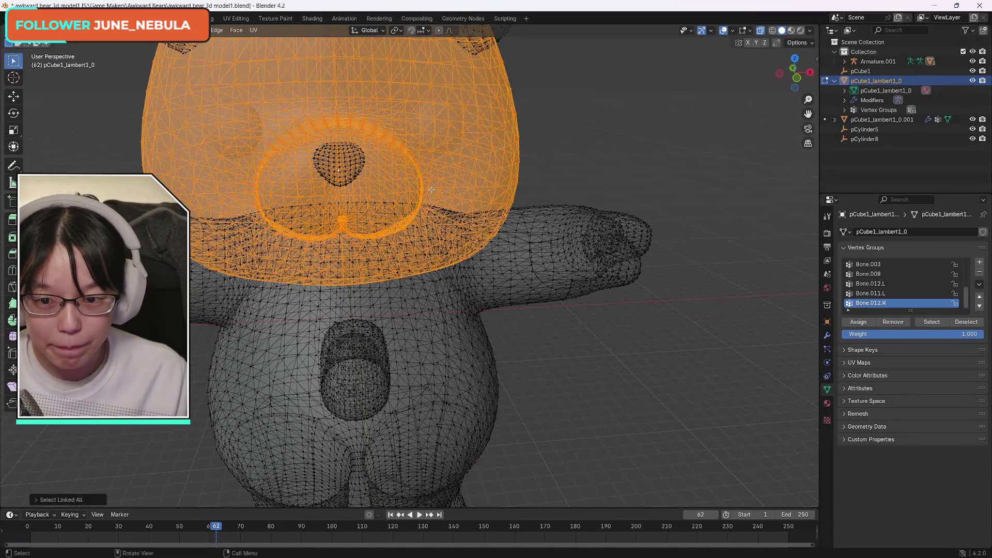
pyautogui.moveTo(795, 75); pyautogui.dragTo(785, 83)
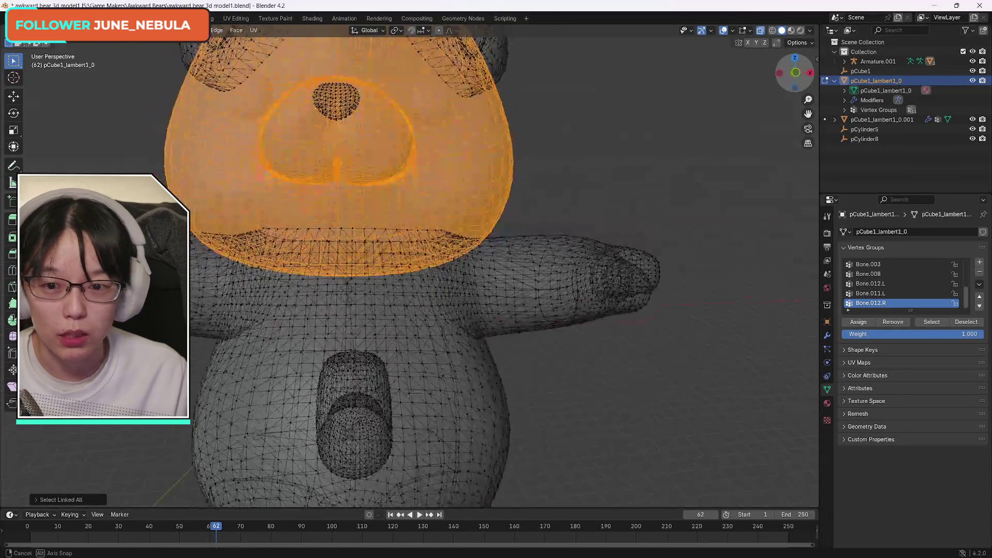
pyautogui.scroll(-1, 513, 119)
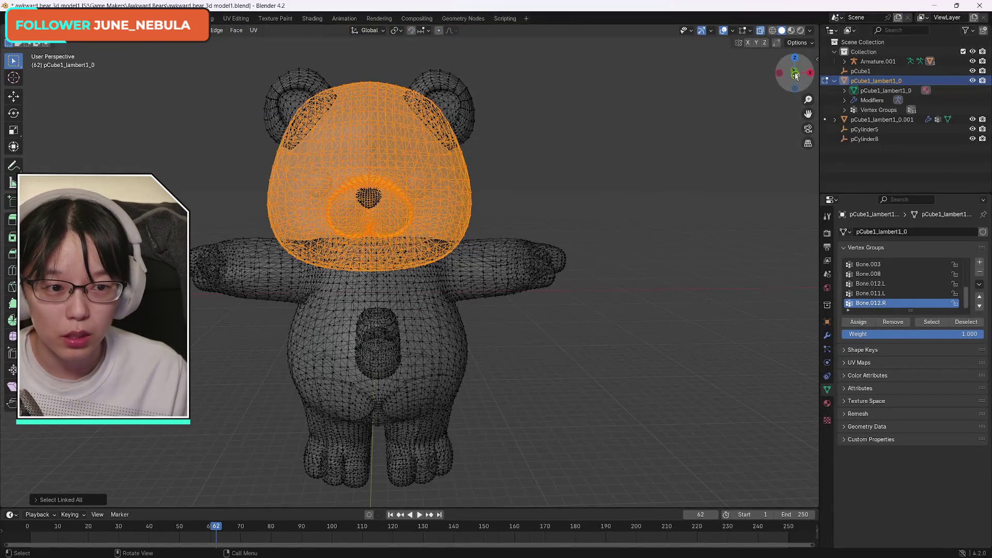
pyautogui.click(795, 74)
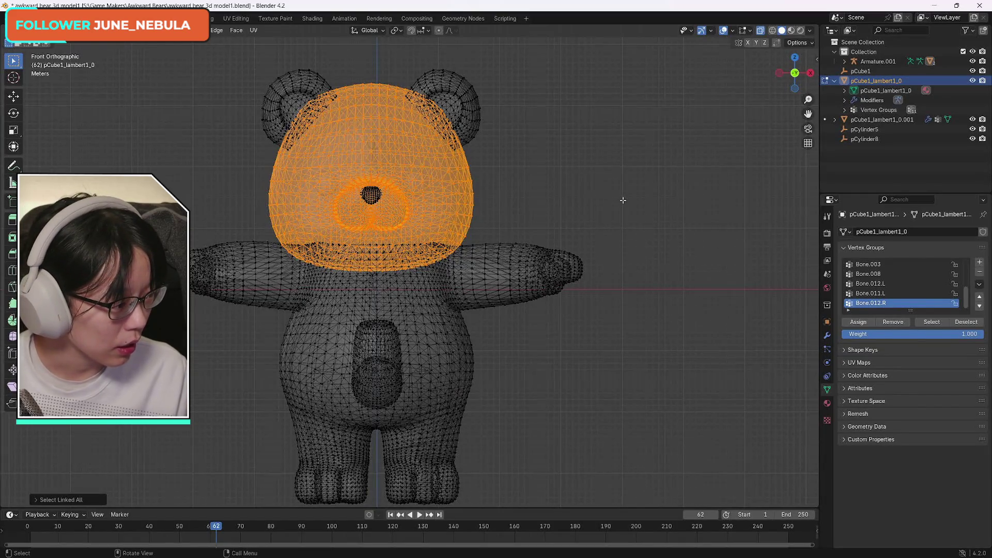
pyautogui.click(760, 31)
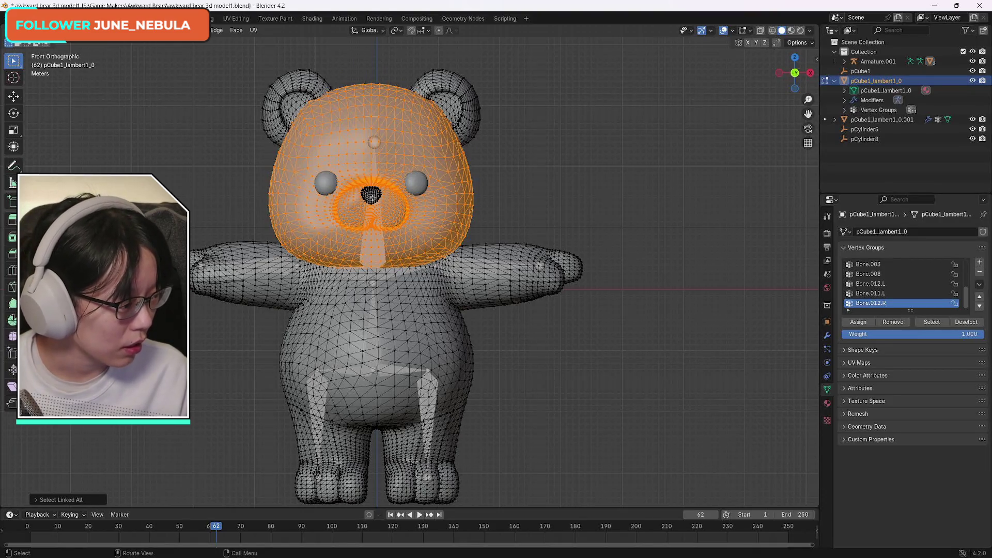
# - Select the nose's connected geometry and separate it by Selection into pCube1_lambert1_0.002
pyautogui.hotkey('ctrl', 'z')
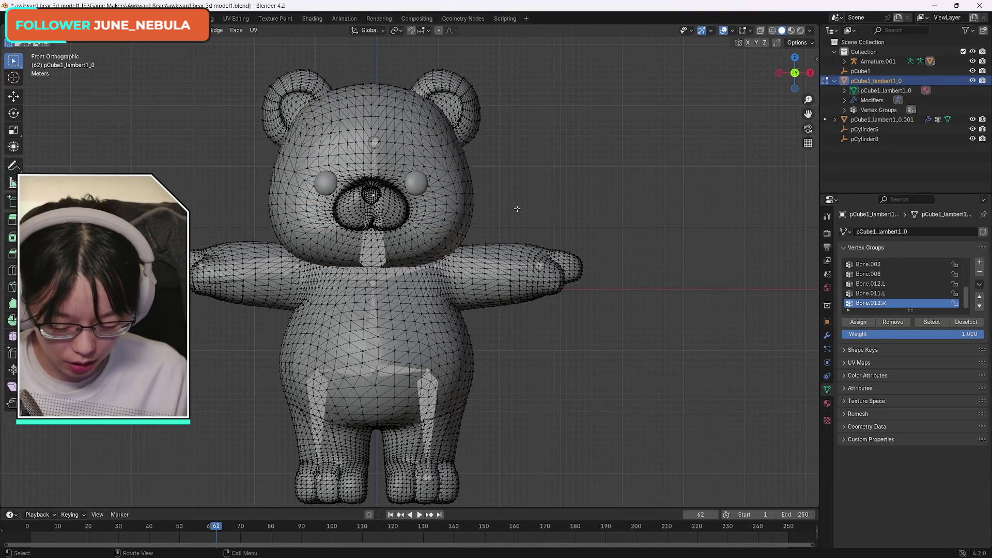
pyautogui.hotkey('ctrl', 'l')
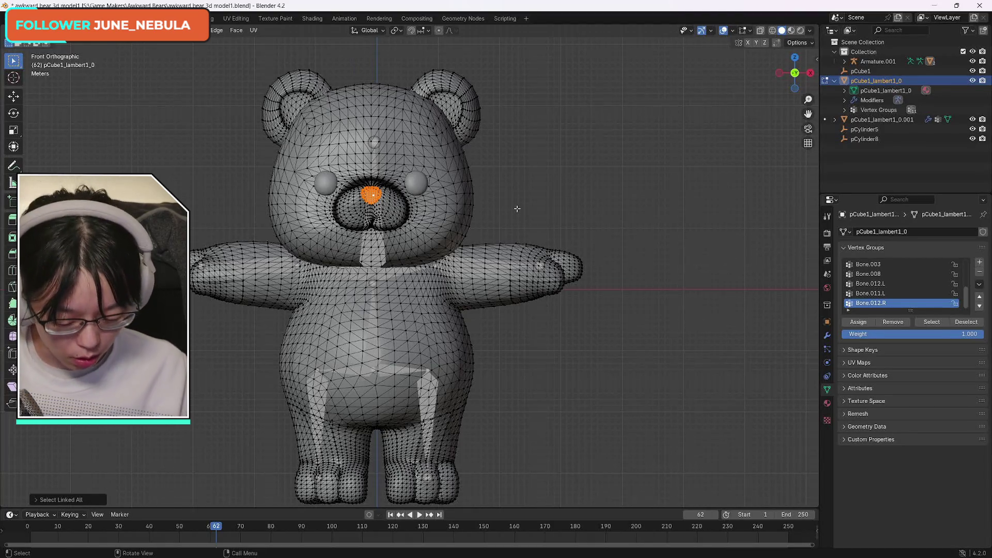
pyautogui.press('p')
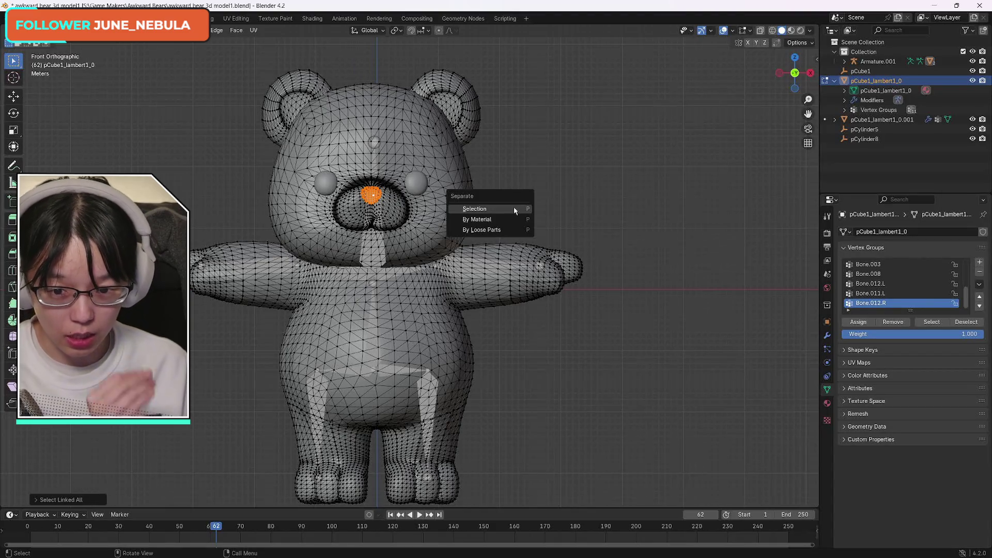
pyautogui.click(513, 208)
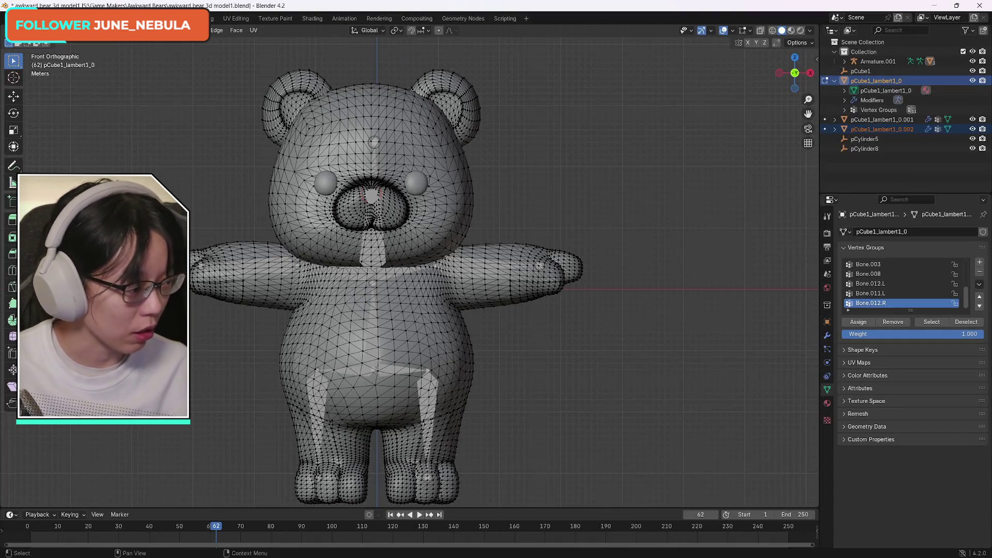
# - Return to Object Mode, deselect everything, and select the separated nose object
pyautogui.click(47, 30)
pyautogui.click(52, 46)
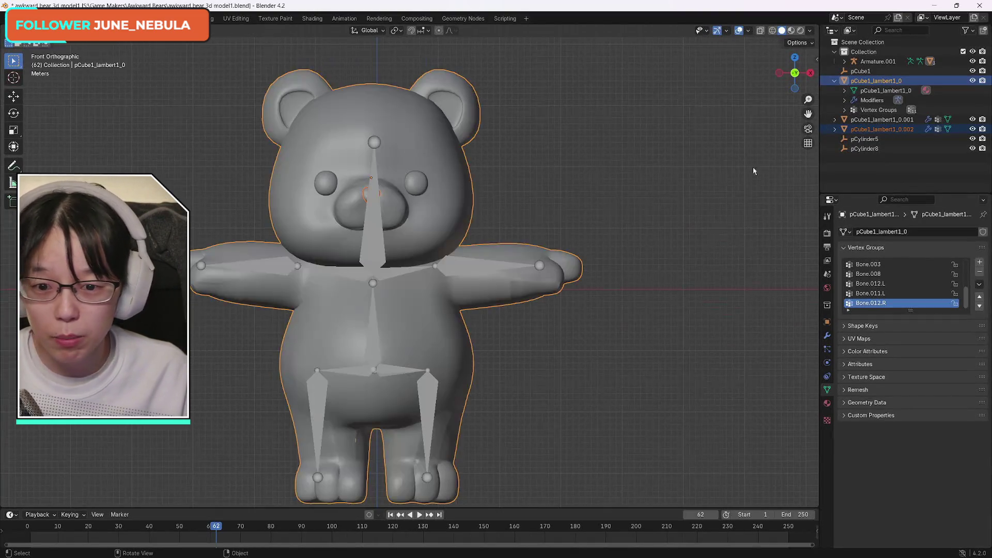
pyautogui.hotkey('alt', 'a')
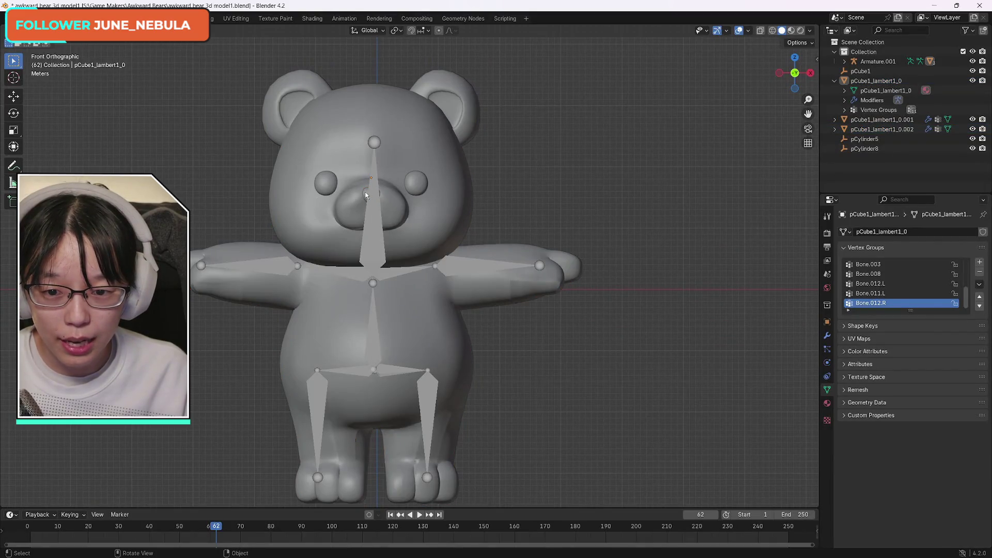
pyautogui.click(365, 194)
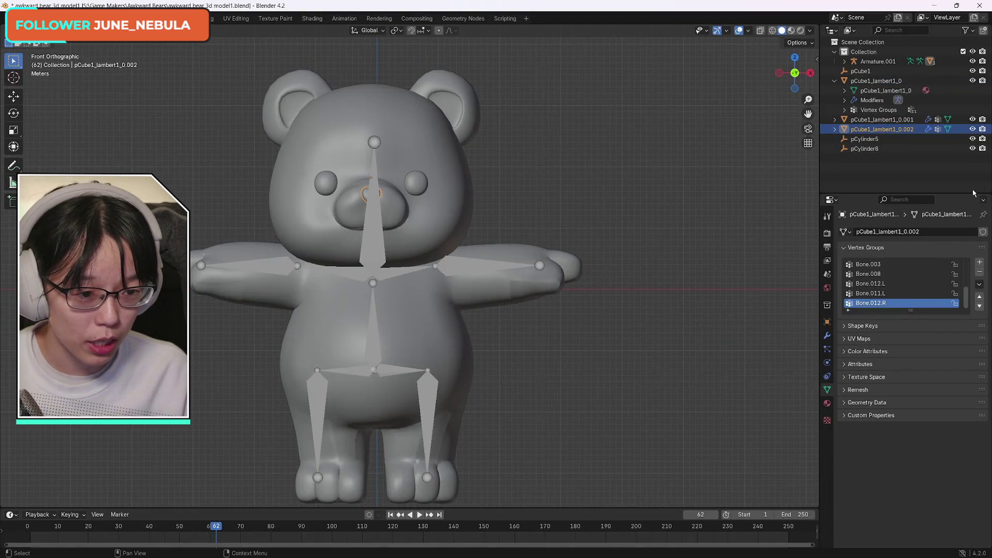
pyautogui.moveTo(967, 304); pyautogui.dragTo(967, 273)
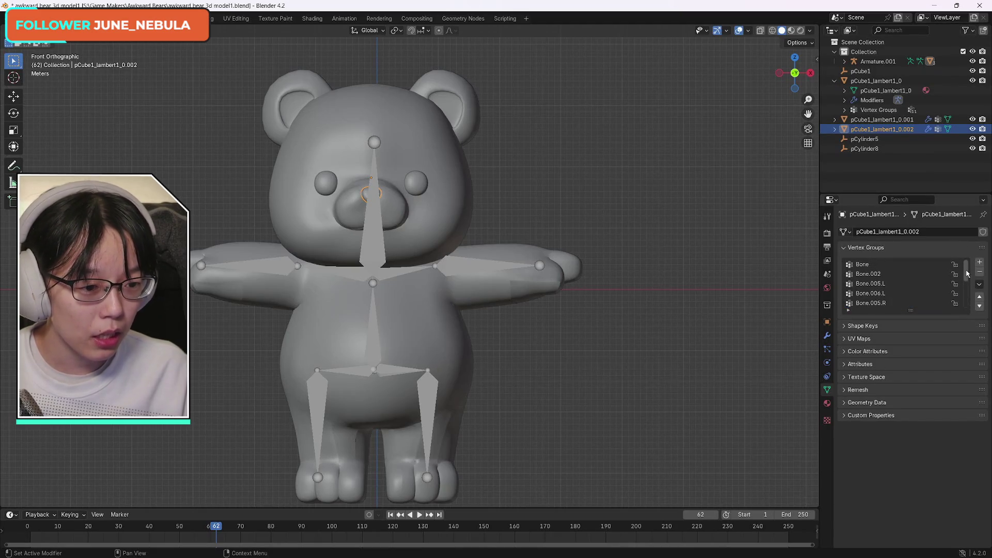
# - Delete every vertex group on the nose, from Bone through Bone.012.R, except Bone.003
pyautogui.click(881, 265)
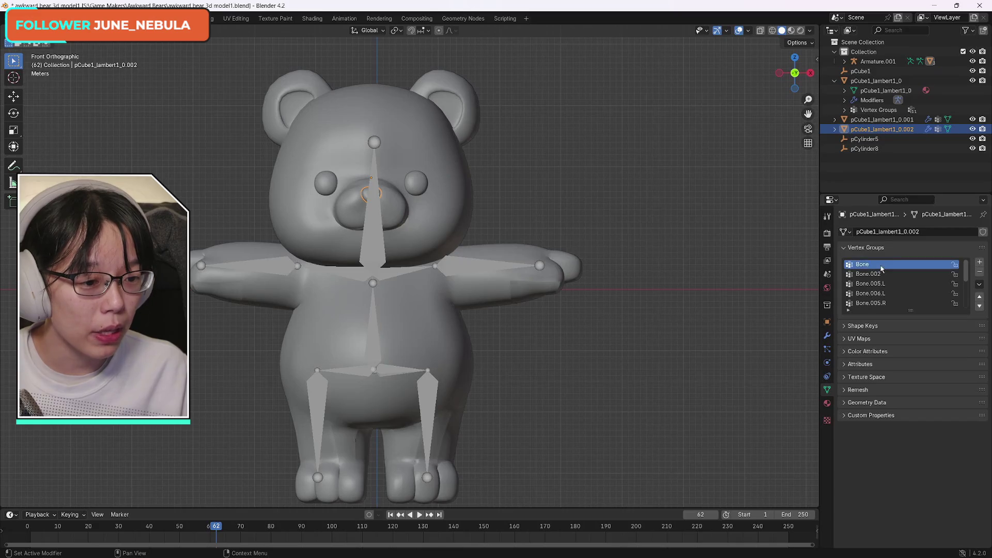
pyautogui.click(980, 273)
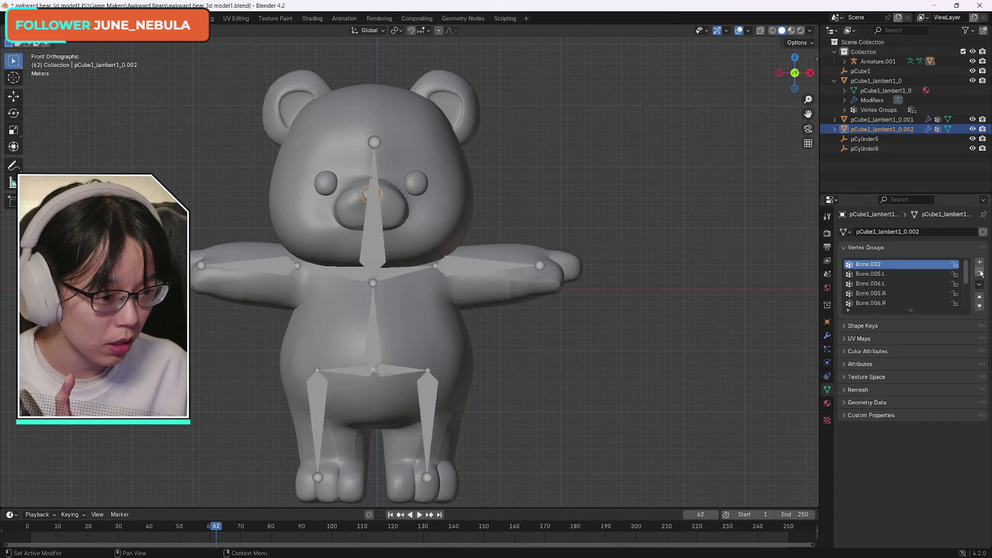
pyautogui.click(979, 273)
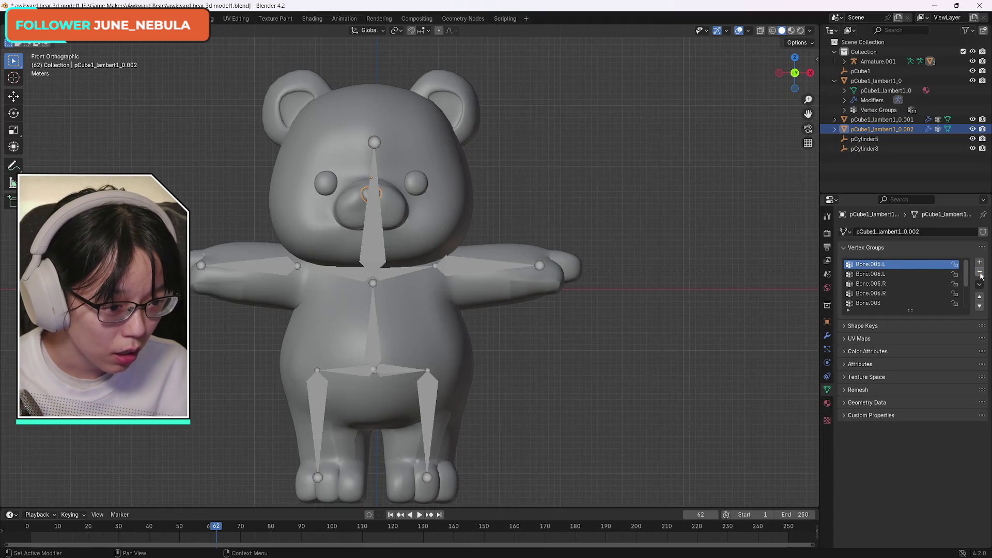
pyautogui.click(979, 273)
pyautogui.click(979, 272)
pyautogui.click(980, 273)
pyautogui.click(980, 273)
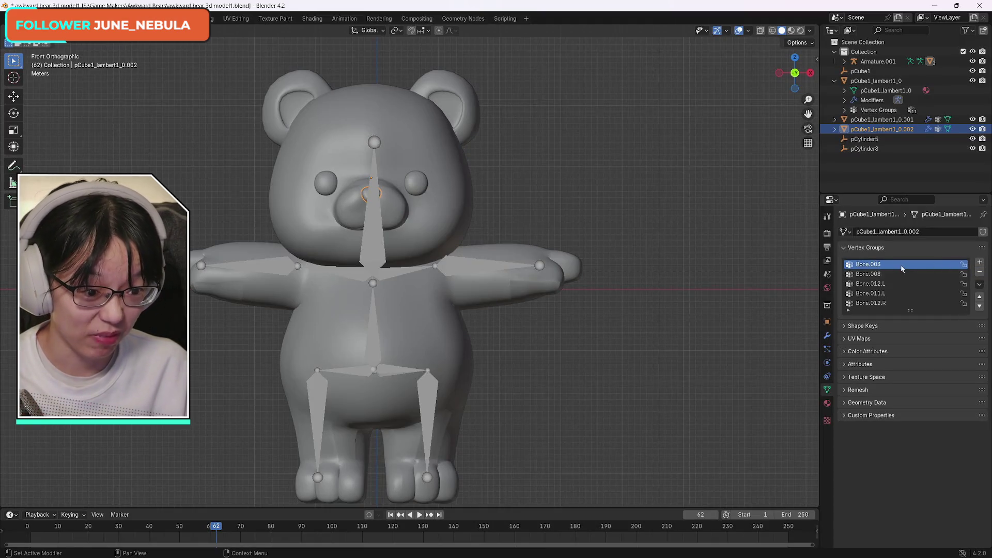
pyautogui.click(930, 274)
pyautogui.click(979, 272)
pyautogui.click(953, 274)
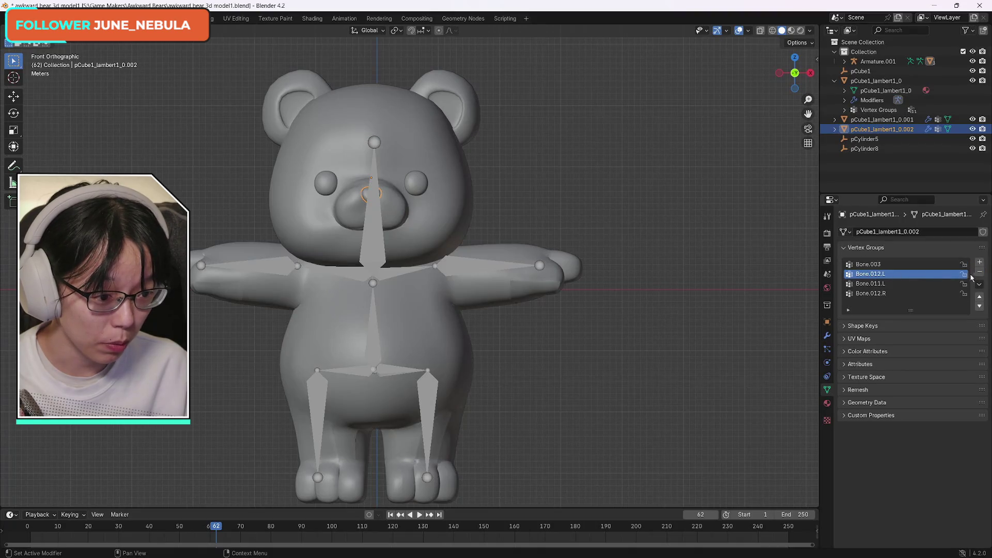
pyautogui.click(979, 273)
pyautogui.click(909, 273)
pyautogui.click(979, 272)
pyautogui.click(917, 273)
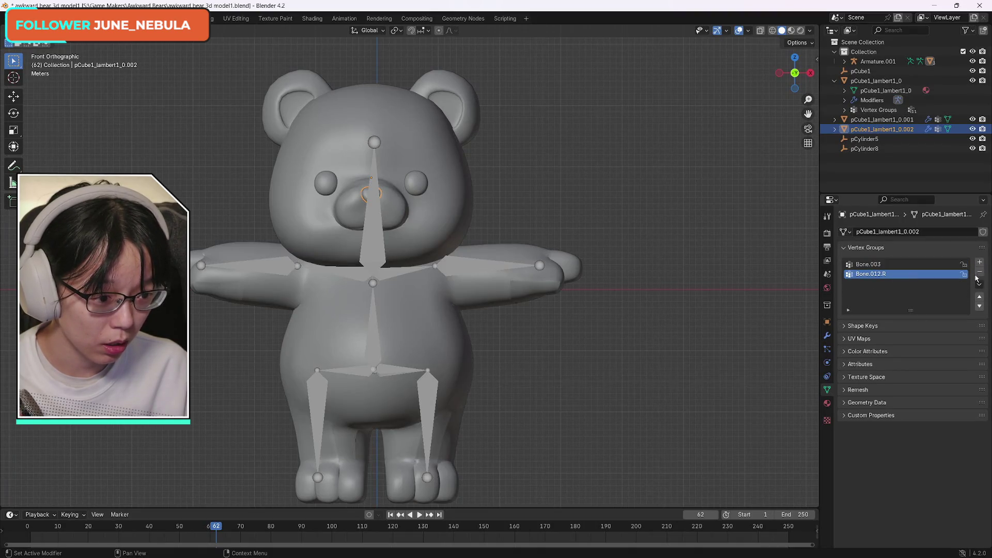
pyautogui.click(980, 272)
# - Deselect the nose object and select the bear's armature
pyautogui.click(599, 204)
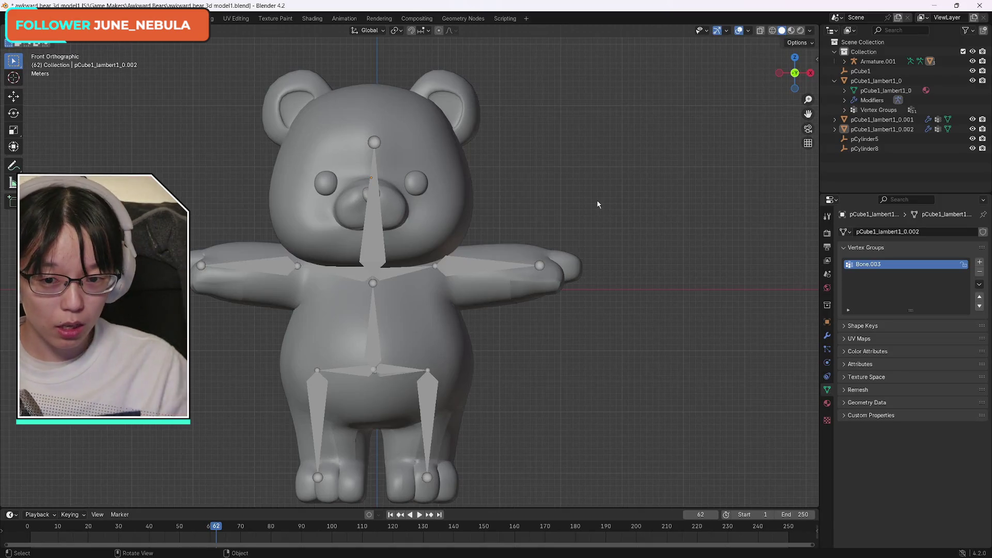
pyautogui.click(46, 30)
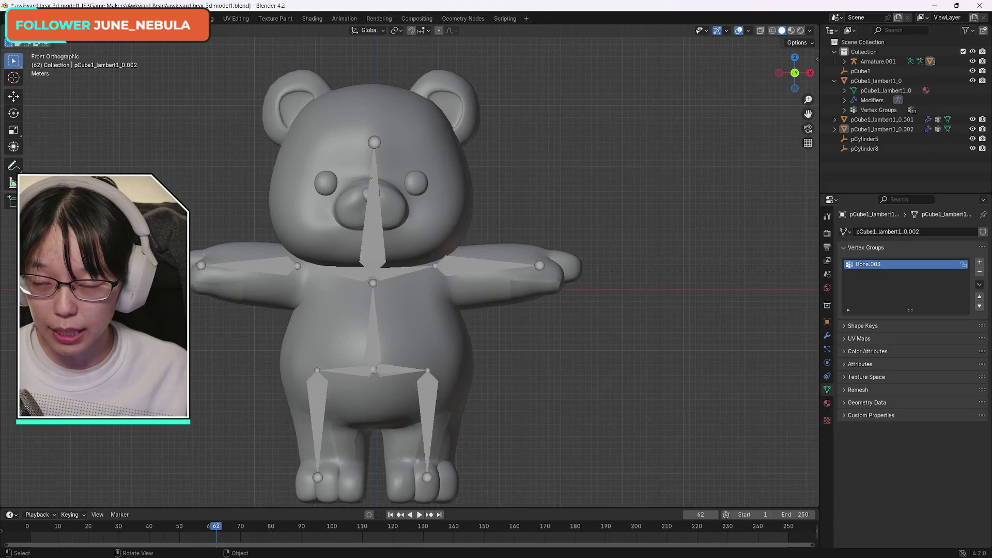
pyautogui.click(46, 30)
pyautogui.click(364, 253)
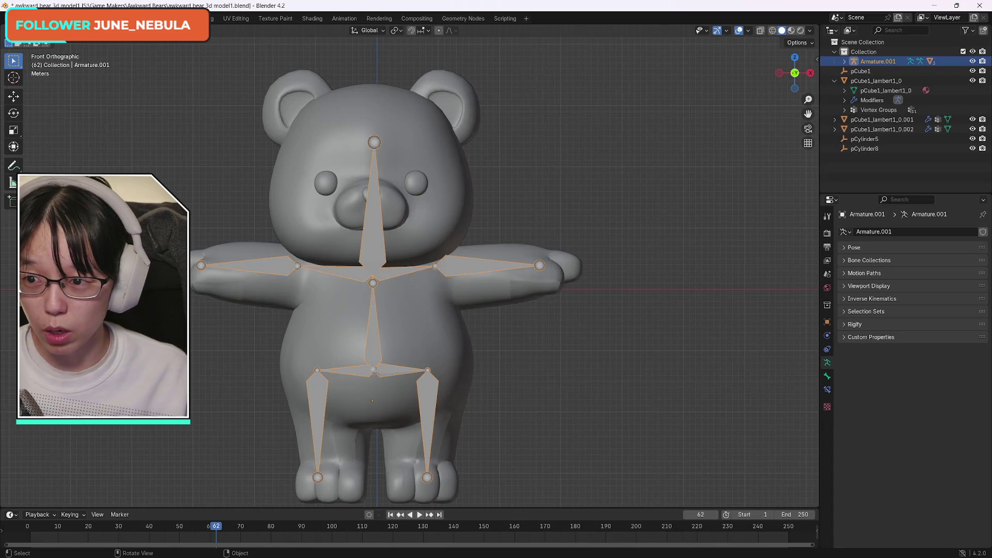
pyautogui.click(46, 30)
pyautogui.click(51, 52)
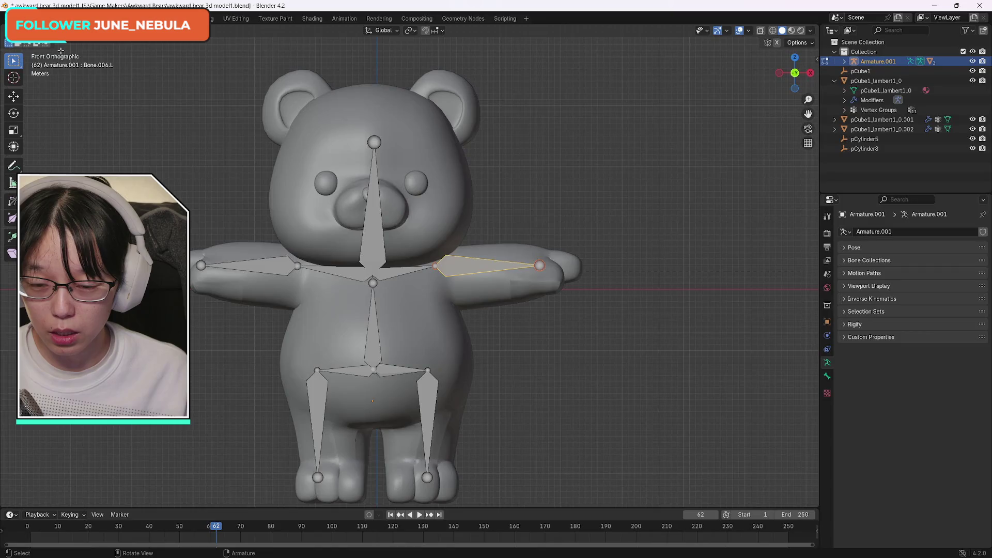
pyautogui.click(47, 30)
pyautogui.click(52, 43)
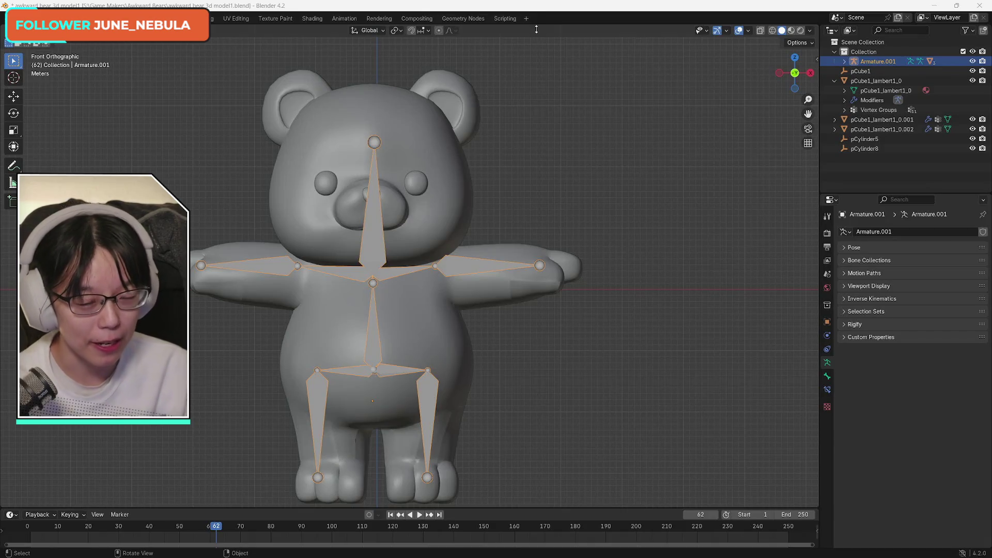
pyautogui.click(538, 216)
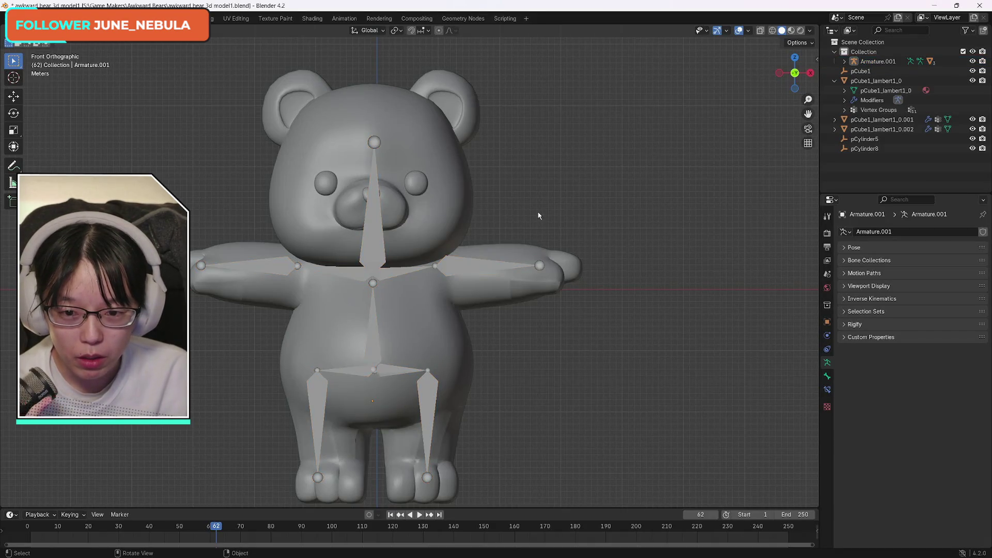
pyautogui.click(376, 244)
pyautogui.click(42, 30)
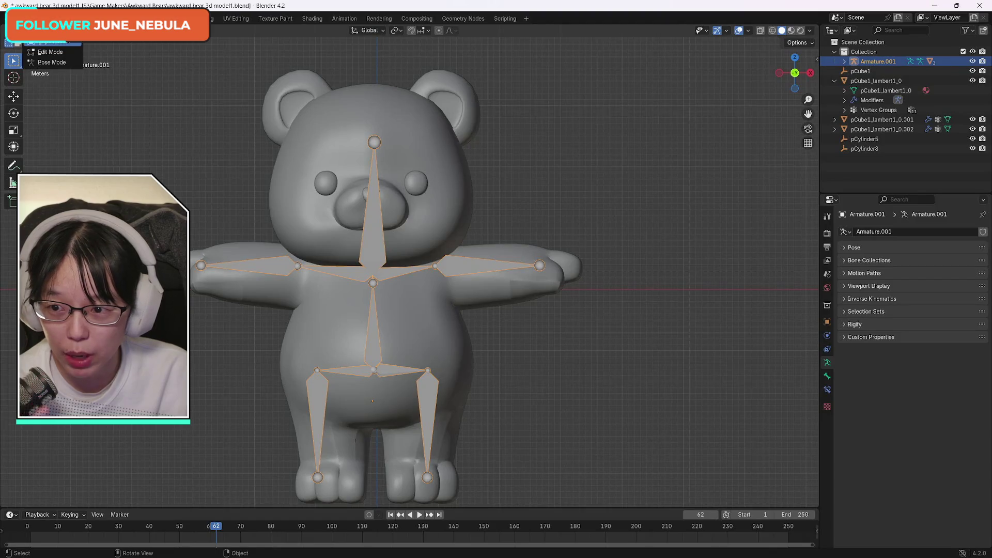
pyautogui.click(56, 65)
pyautogui.press('r')
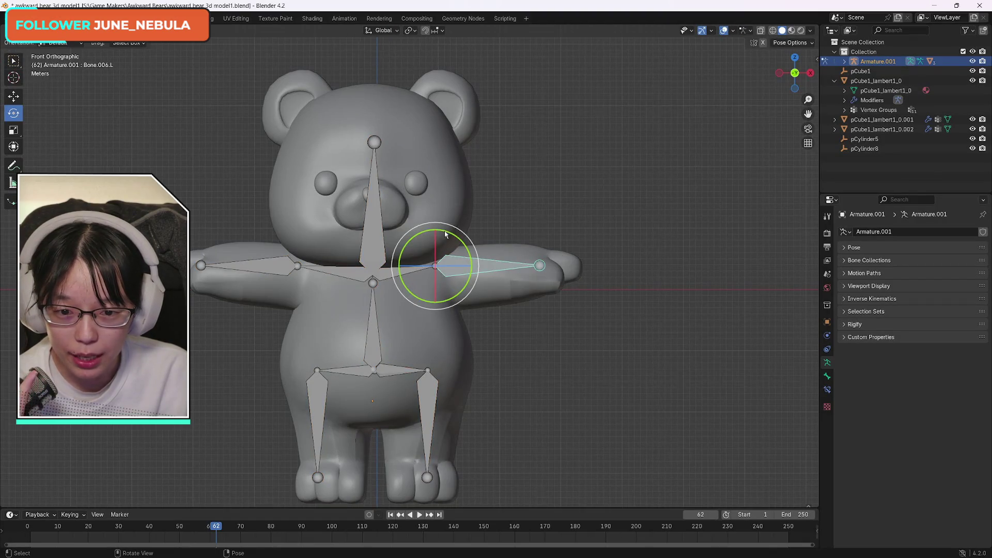
pyautogui.click(460, 243)
pyautogui.hotkey('ctrl', 'z')
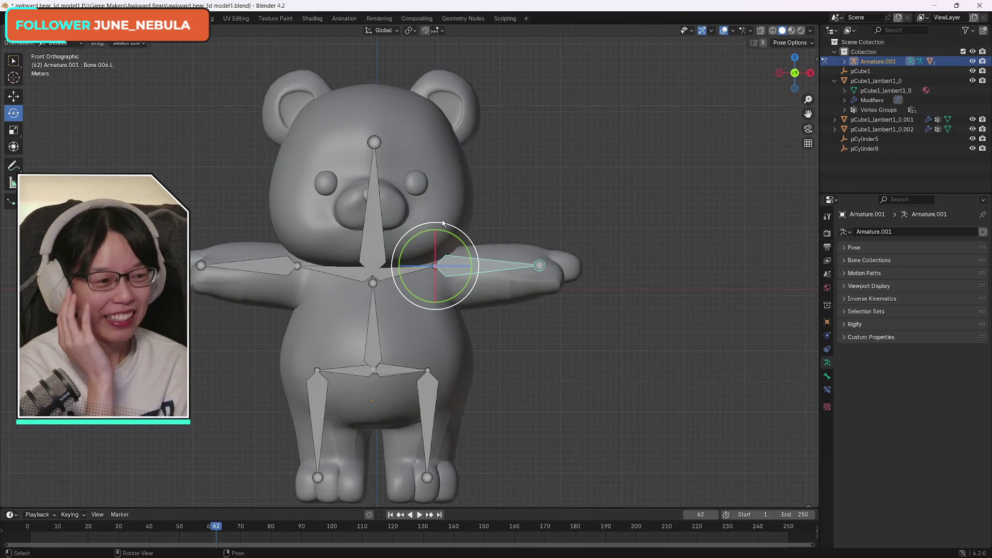
# - Rotate Bone.006.L down toward the body, then select Bone.006.R and rotate it down about 20°
pyautogui.moveTo(439, 230); pyautogui.dragTo(461, 246)
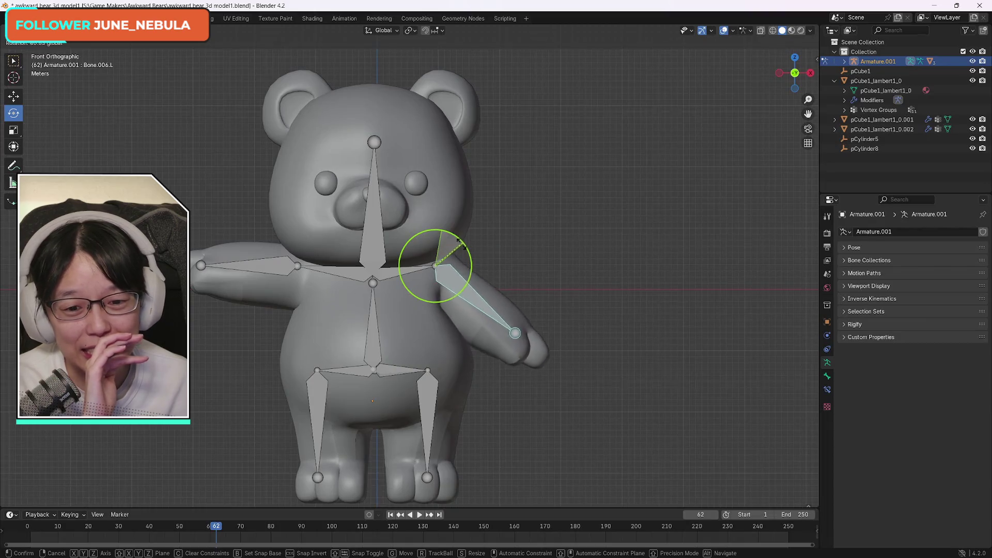
pyautogui.moveTo(459, 244); pyautogui.dragTo(466, 246)
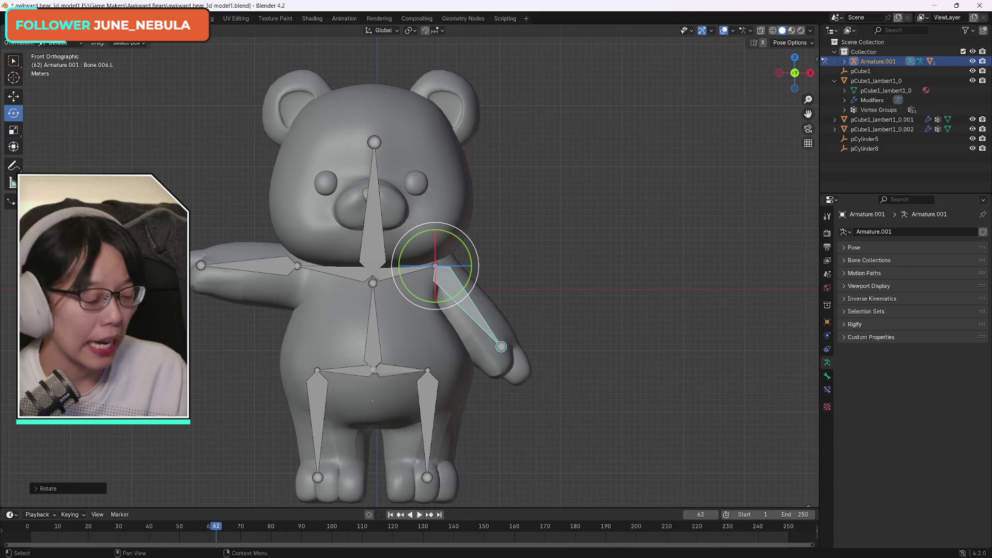
pyautogui.click(209, 267)
pyautogui.moveTo(283, 235); pyautogui.dragTo(267, 261)
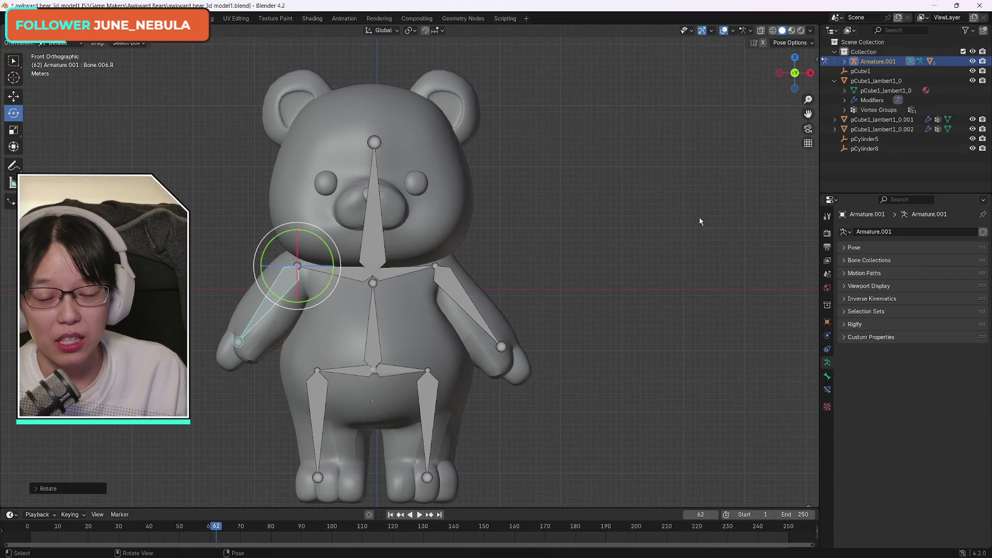
# - Confirm the lowered-arm pose, clear the bone selection, and test rotating the chest shoulder bone
pyautogui.click(267, 262)
pyautogui.click(652, 196)
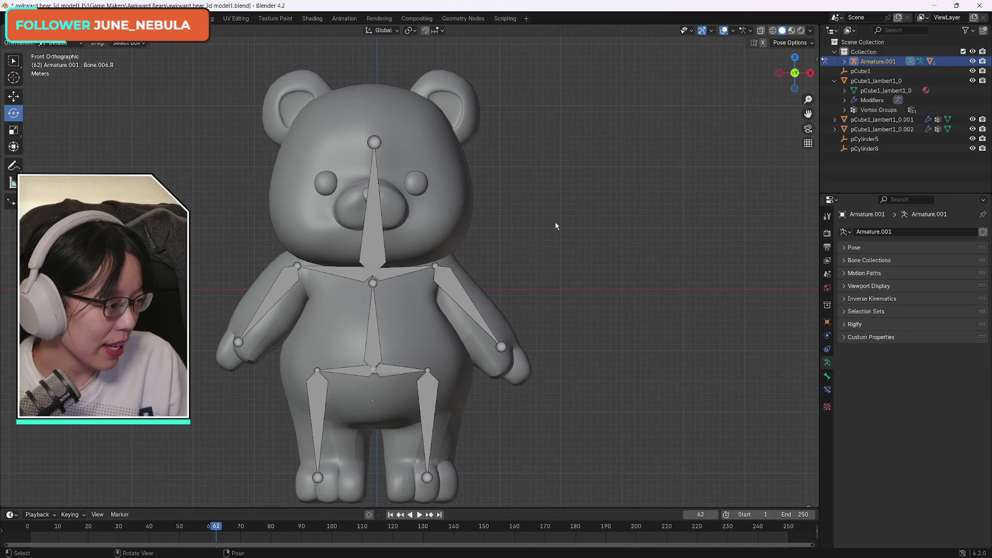
pyautogui.click(436, 261)
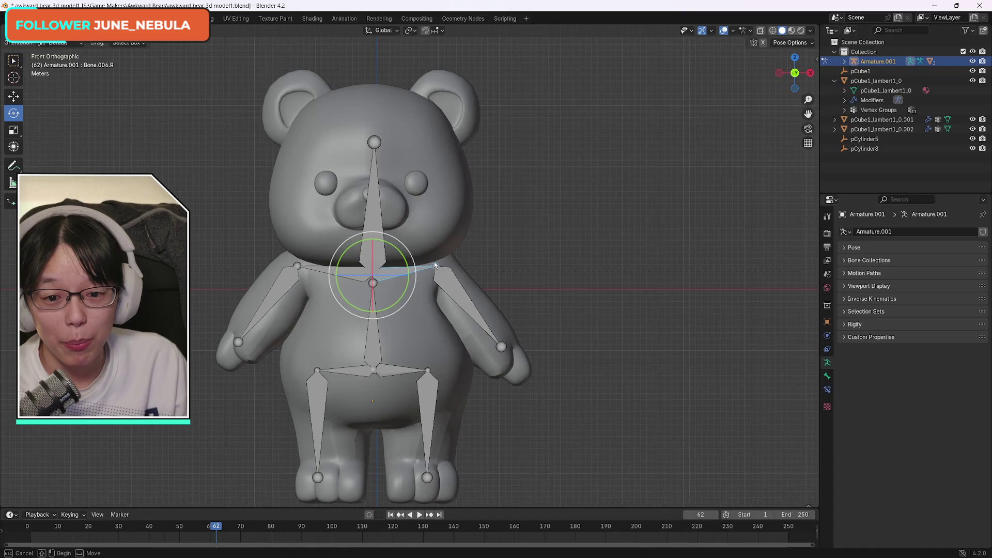
pyautogui.moveTo(395, 249); pyautogui.dragTo(395, 247)
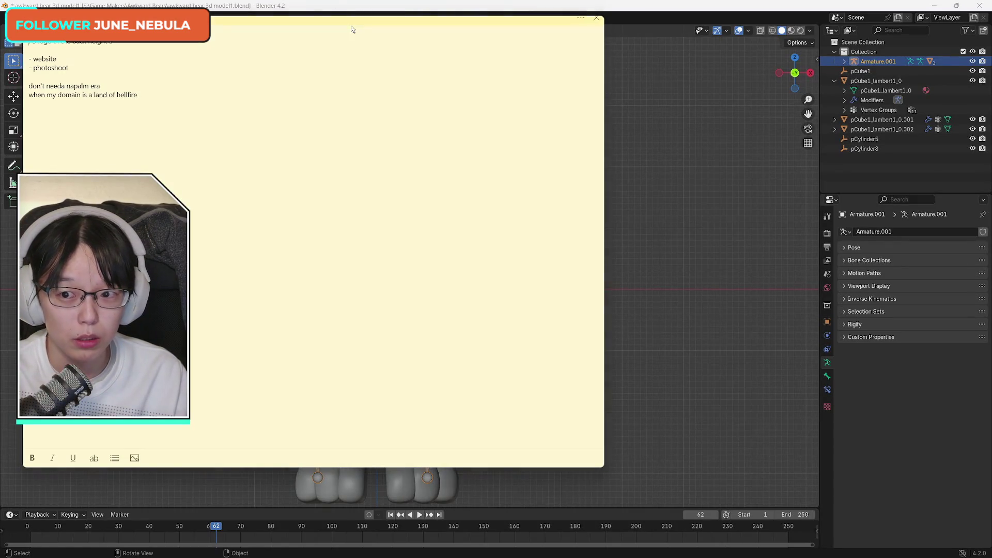
pyautogui.moveTo(350, 29); pyautogui.dragTo(989, 62)
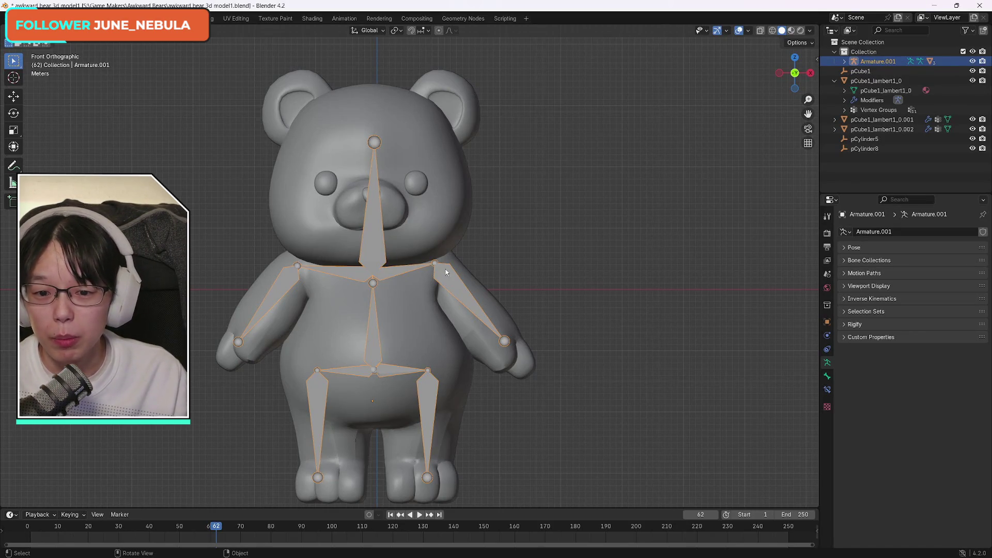
pyautogui.click(13, 96)
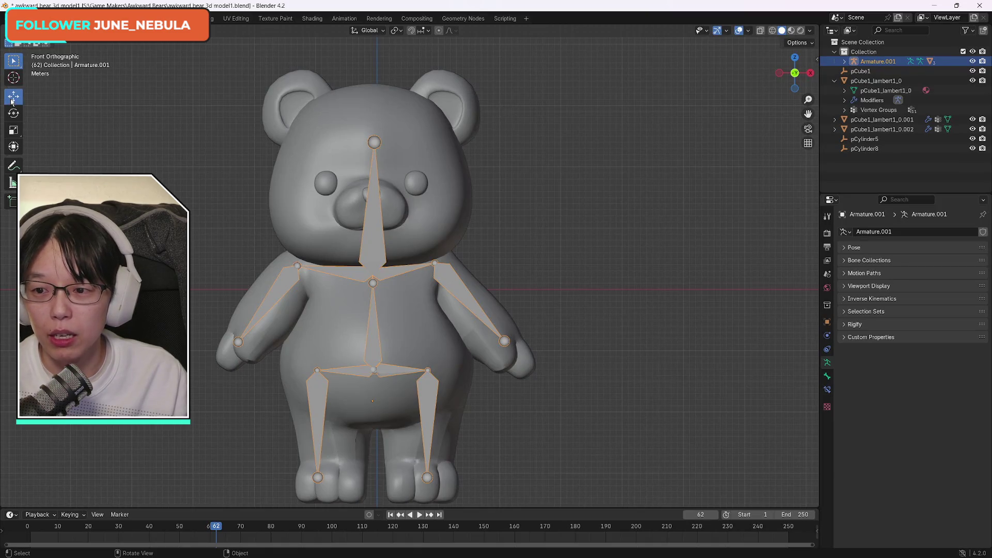
# - Reselect only the armature with box selection and switch it into Pose Mode
pyautogui.keyDown('shift'); pyautogui.click(440, 259); pyautogui.keyUp('shift')
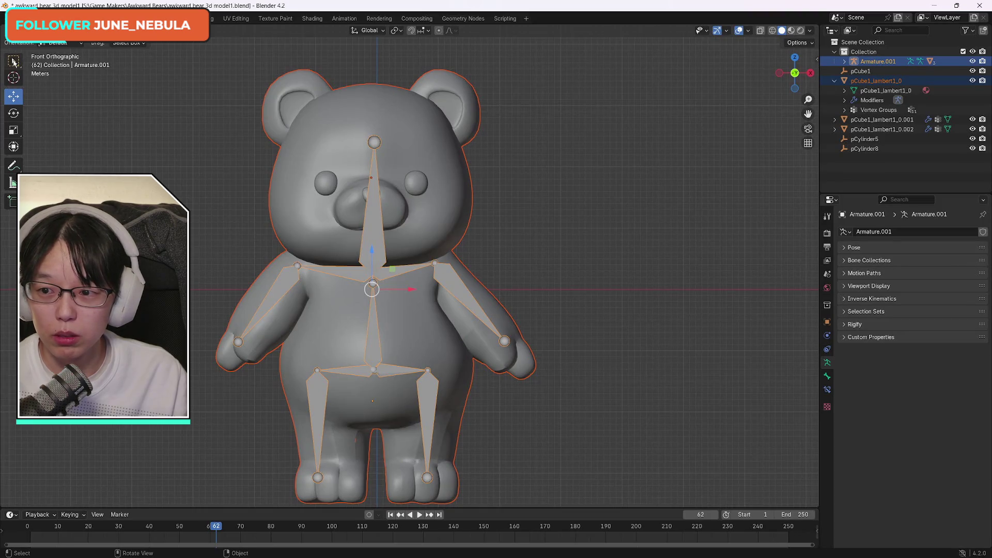
pyautogui.click(13, 62)
pyautogui.click(388, 279)
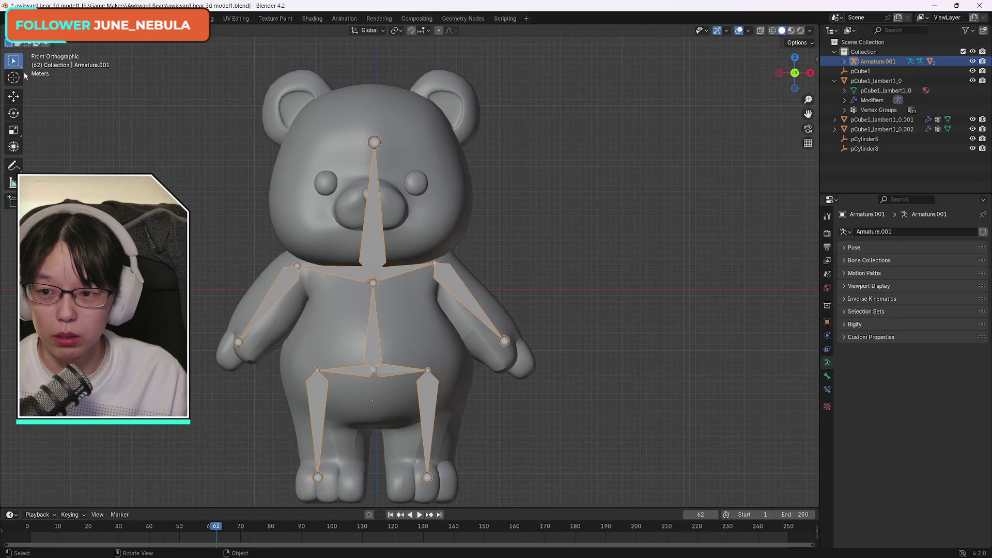
pyautogui.click(47, 30)
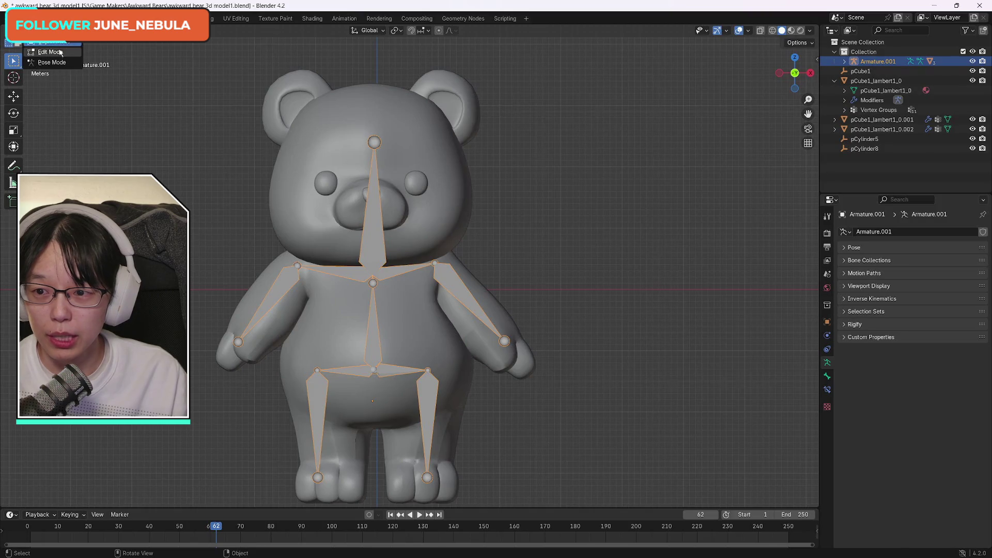
pyautogui.click(57, 62)
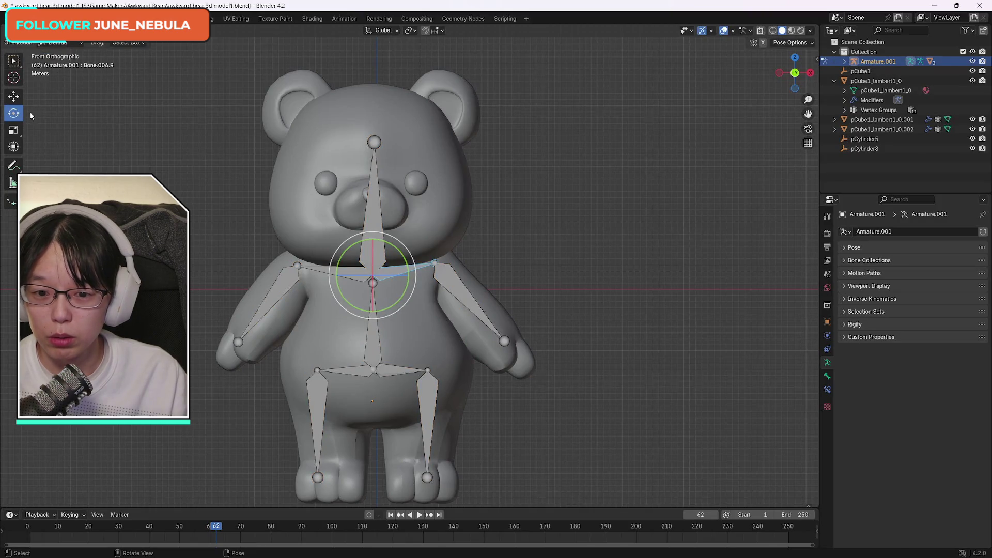
# - Test-slide the chest bone along X, cancel the move, and orbit round to view the rig from behind
pyautogui.click(15, 97)
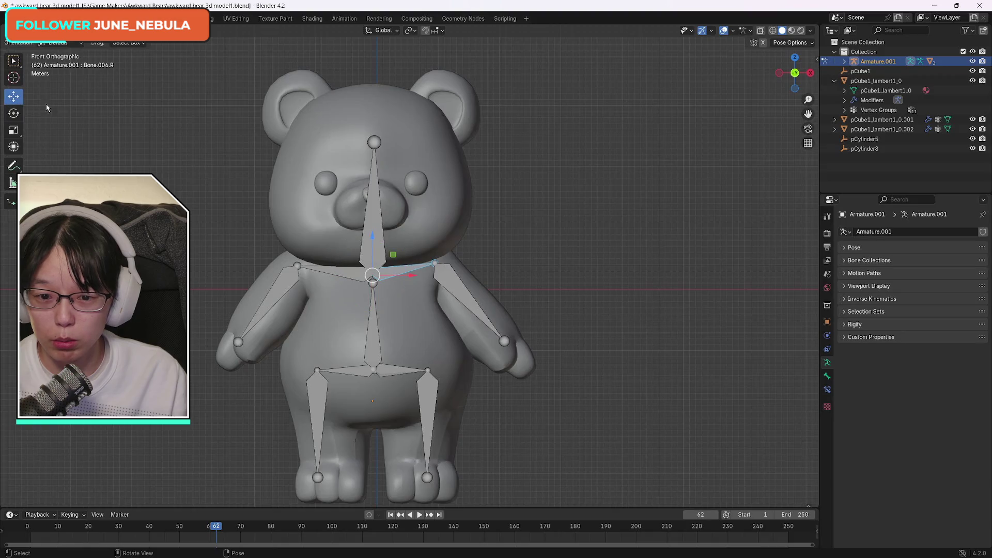
pyautogui.moveTo(410, 277); pyautogui.dragTo(426, 261)
pyautogui.rightClick(425, 261)
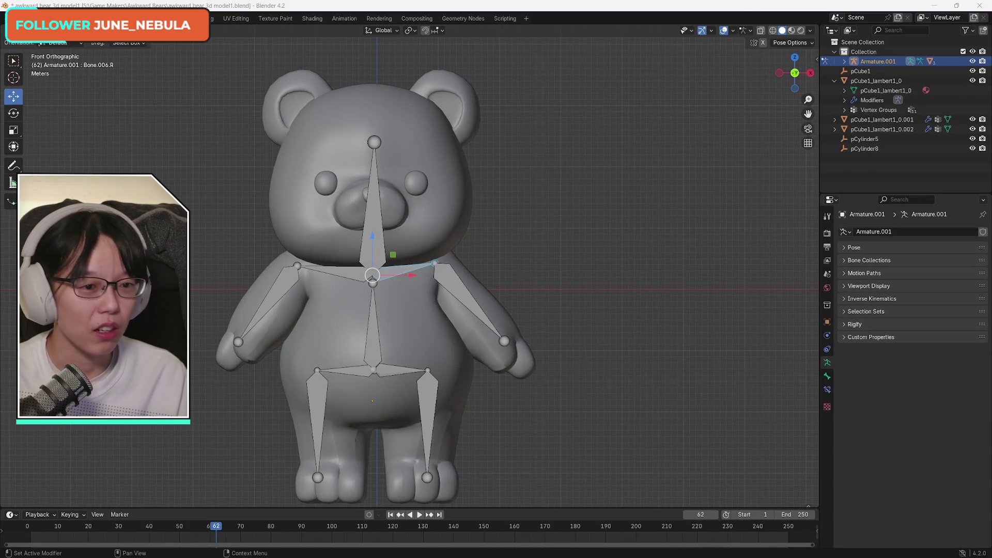
pyautogui.moveTo(797, 76); pyautogui.dragTo(793, 76)
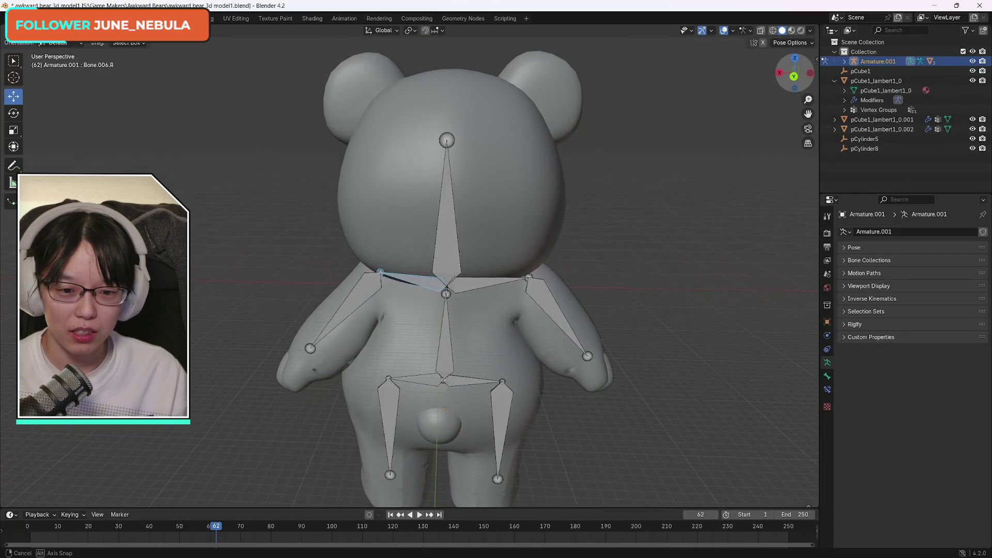
# - Orbit the view round to face the bear from the front and zoom to frame its whole body
pyautogui.moveTo(793, 76); pyautogui.dragTo(794, 76)
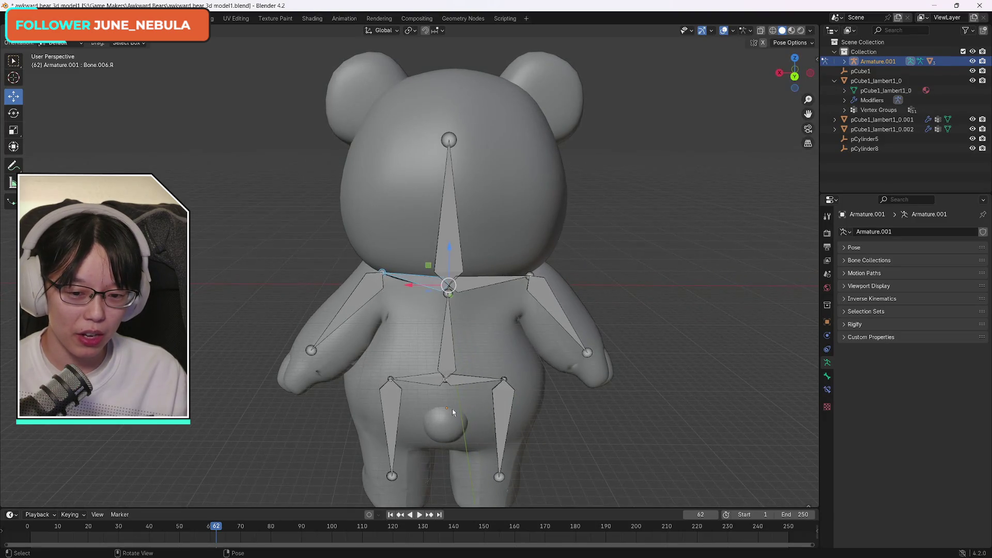
pyautogui.moveTo(793, 67); pyautogui.dragTo(794, 85)
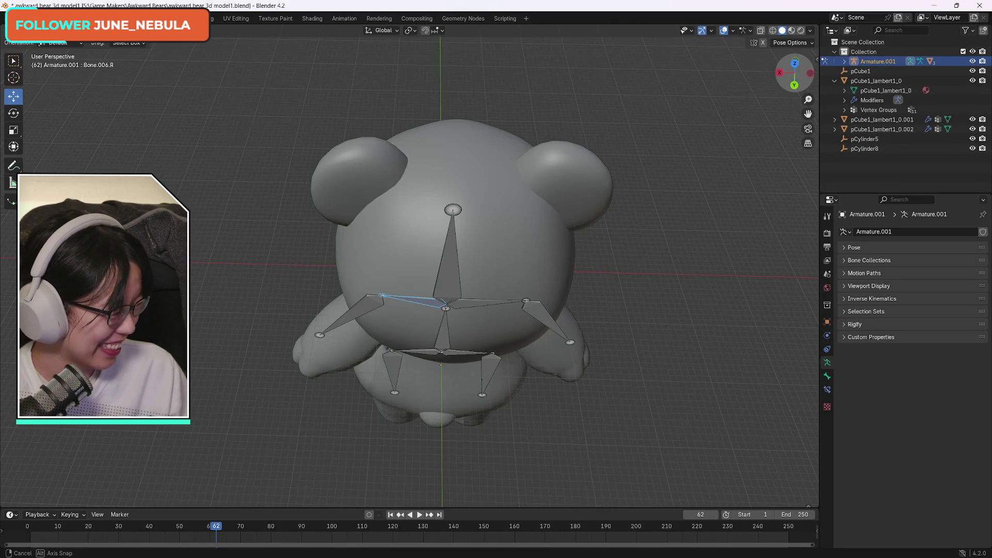
pyautogui.moveTo(441, 310); pyautogui.dragTo(441, 278, button='middle')
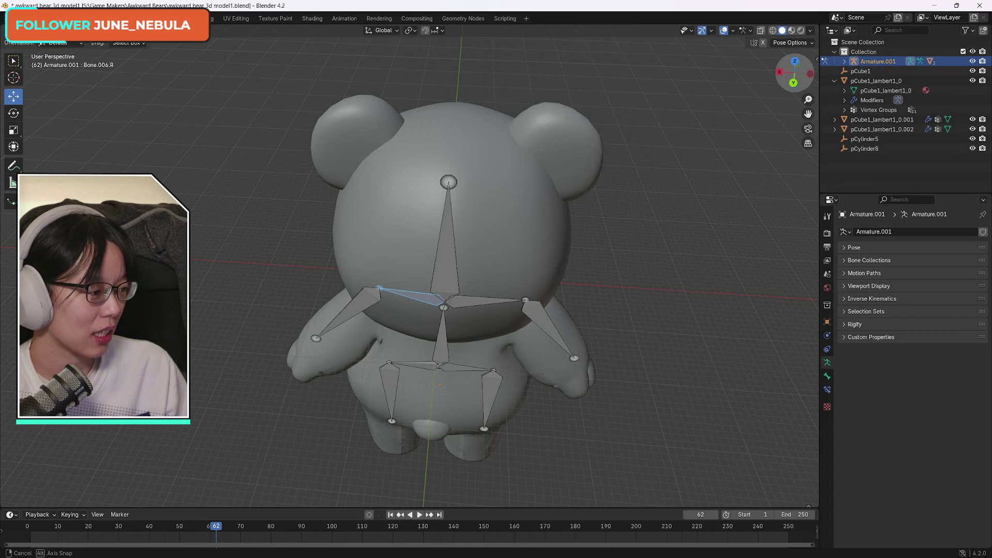
pyautogui.moveTo(441, 310); pyautogui.dragTo(441, 331, button='middle')
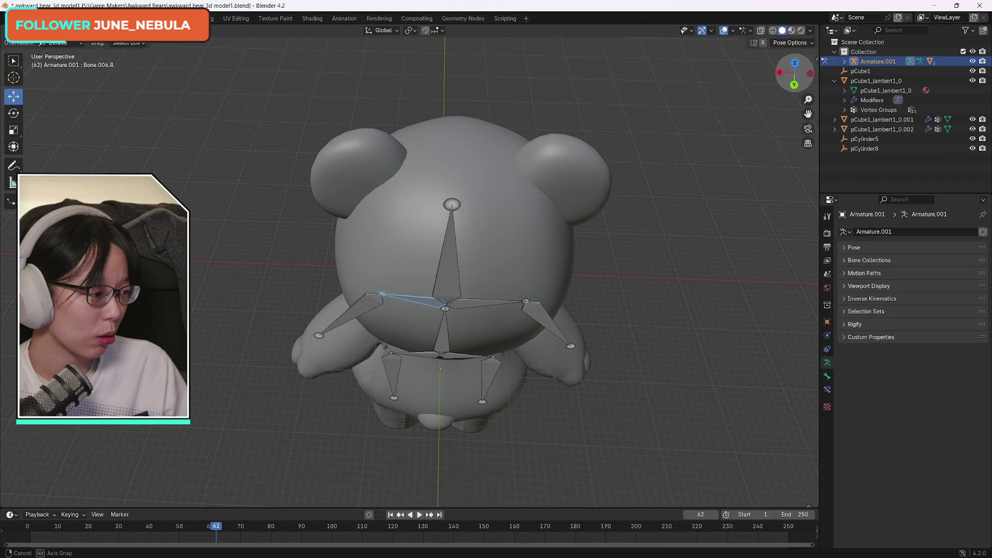
pyautogui.moveTo(441, 331); pyautogui.dragTo(418, 289, button='middle')
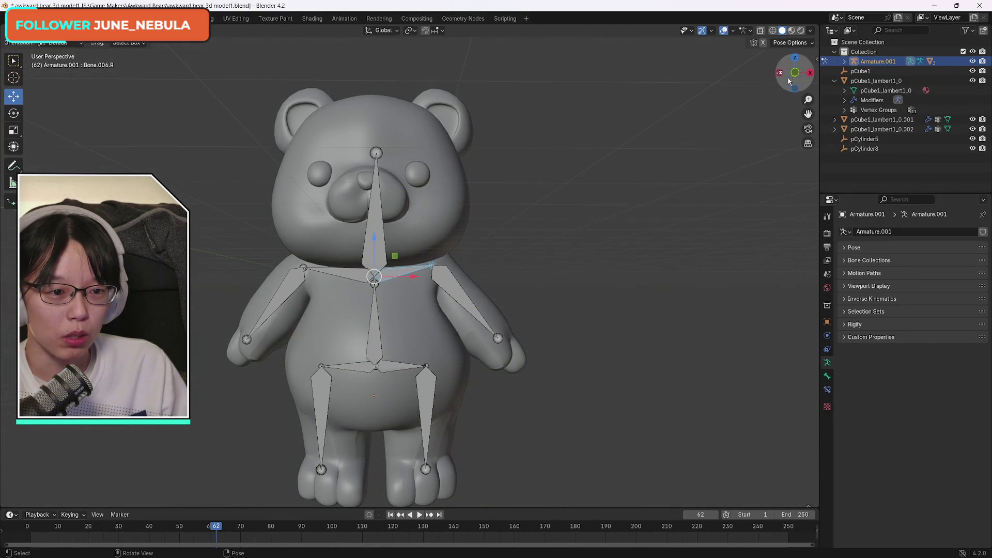
pyautogui.scroll(1, 807, 101)
pyautogui.scroll(-2, 449, 307)
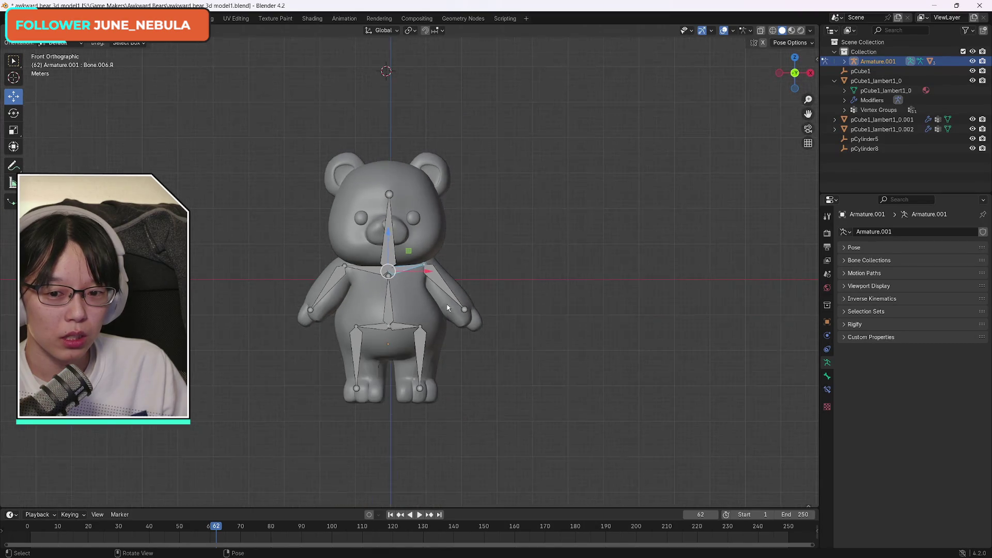
pyautogui.scroll(1, 450, 303)
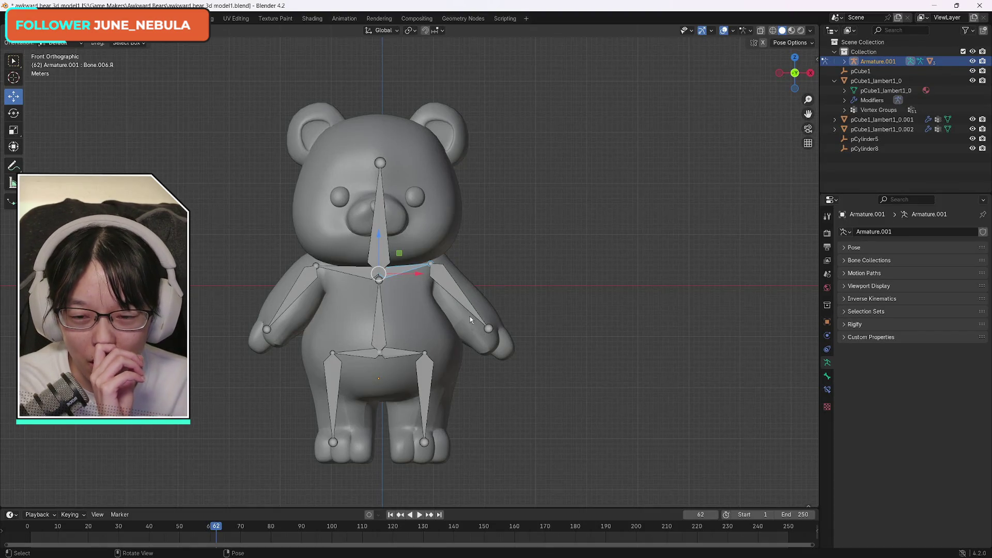
# - Rotate upper-arm bone Bone.006.L slightly upward, undoing a first larger outward swing
pyautogui.click(436, 277)
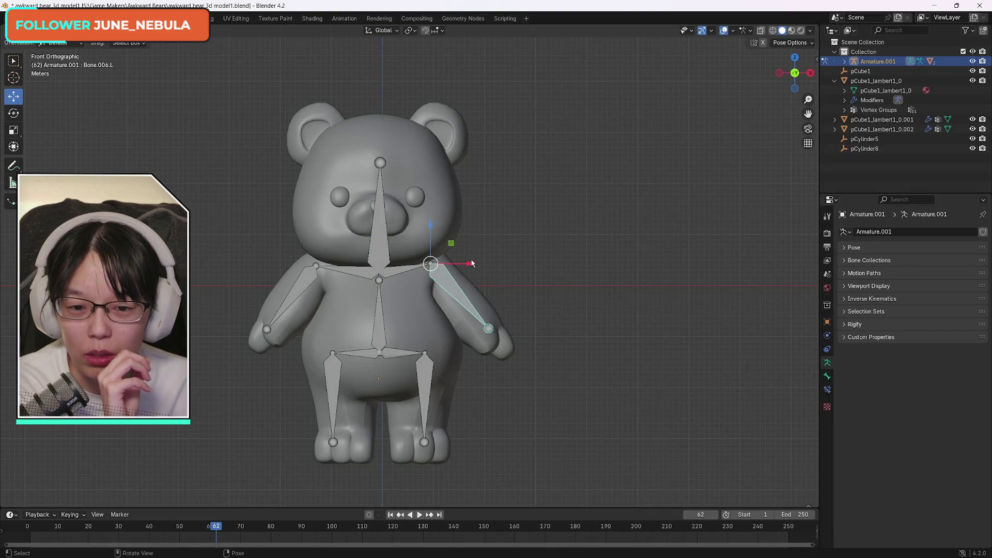
pyautogui.click(14, 114)
pyautogui.moveTo(454, 279); pyautogui.dragTo(468, 260)
pyautogui.hotkey('ctrl', 'z')
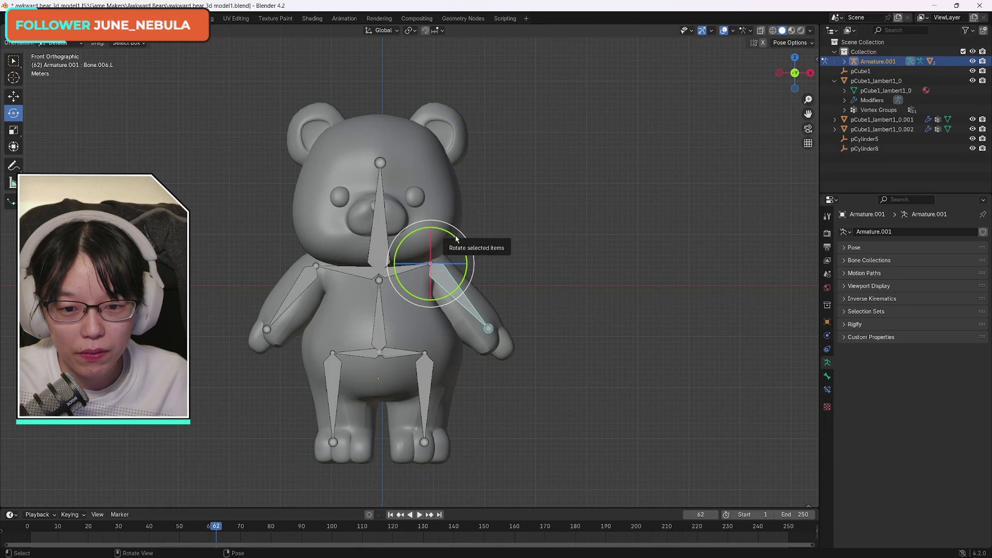
pyautogui.moveTo(454, 237); pyautogui.dragTo(457, 234)
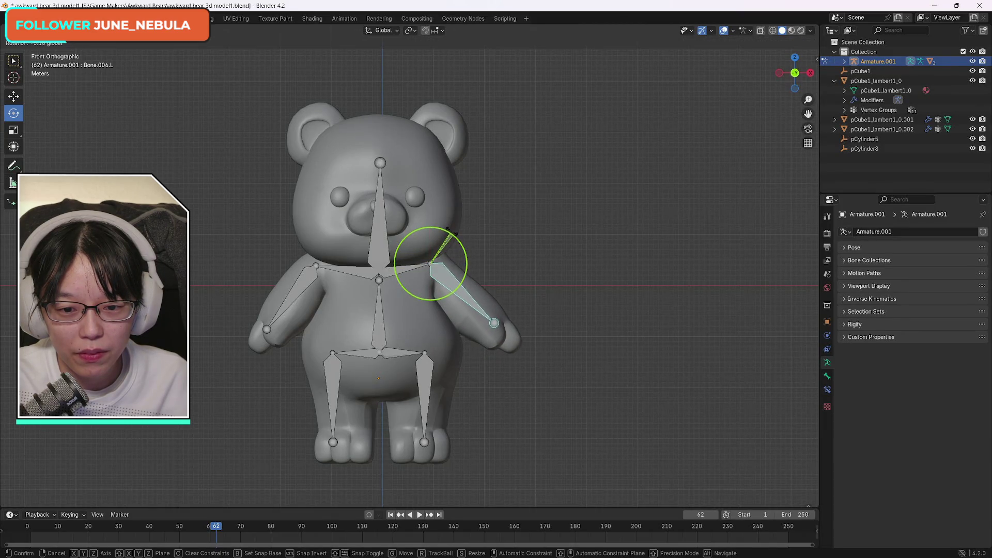
# - Rotate Bone.006.R, re-adjust Bone.006.L, then select shoulder bone Bone.005.L
pyautogui.click(300, 285)
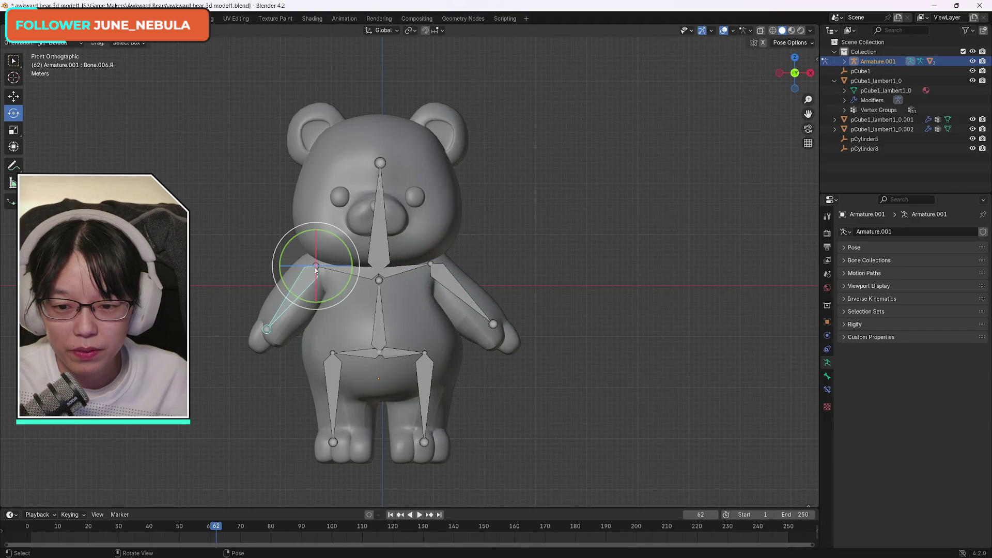
pyautogui.moveTo(299, 235)
pyautogui.mouseDown()
pyautogui.moveTo(316, 239)
pyautogui.moveTo(304, 243)
pyautogui.mouseUp()
pyautogui.click(445, 273)
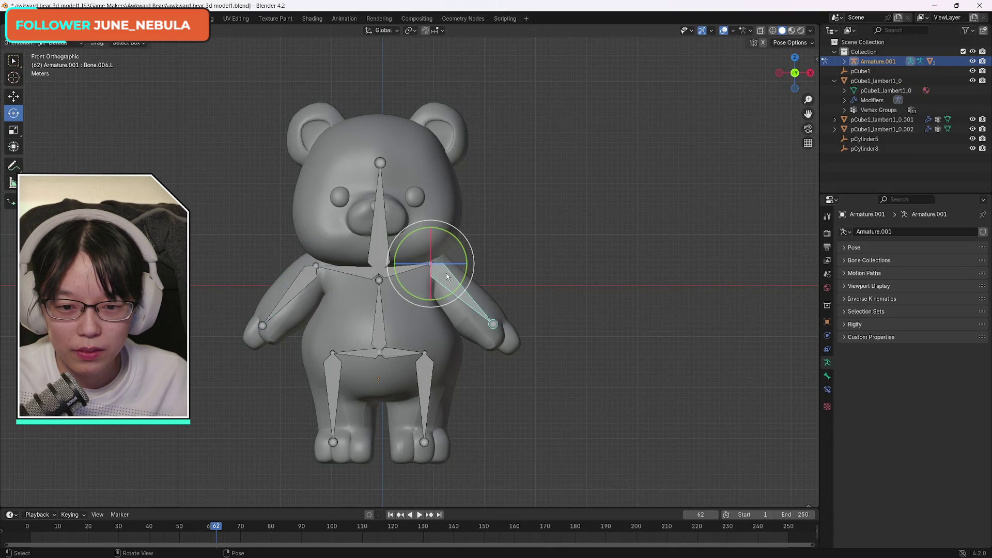
pyautogui.moveTo(442, 231); pyautogui.dragTo(440, 228)
pyautogui.click(406, 271)
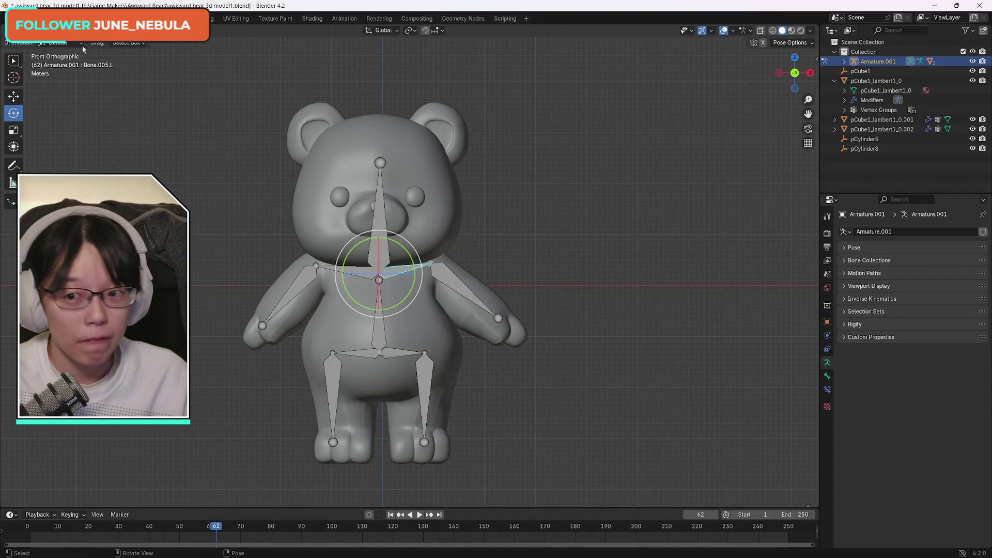
# - In Edit Mode, slide Bone.005.R's shoulder joint along X, then return the armature to Pose Mode
pyautogui.press('Tab')
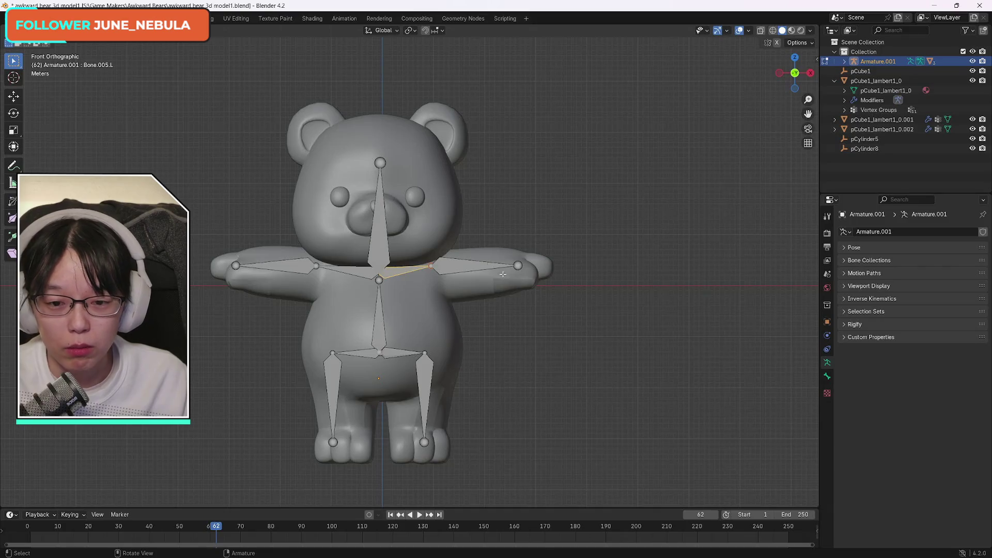
pyautogui.click(49, 30)
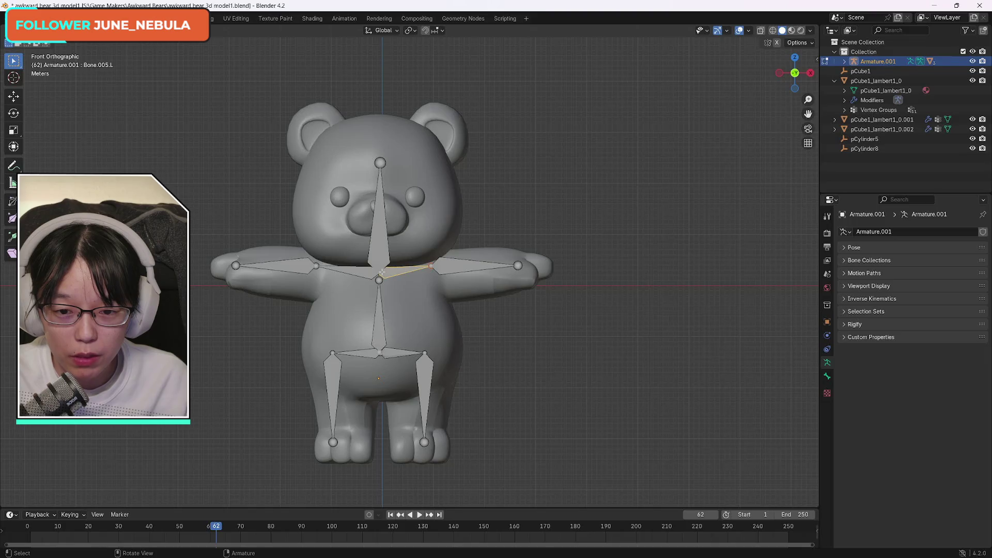
pyautogui.click(49, 30)
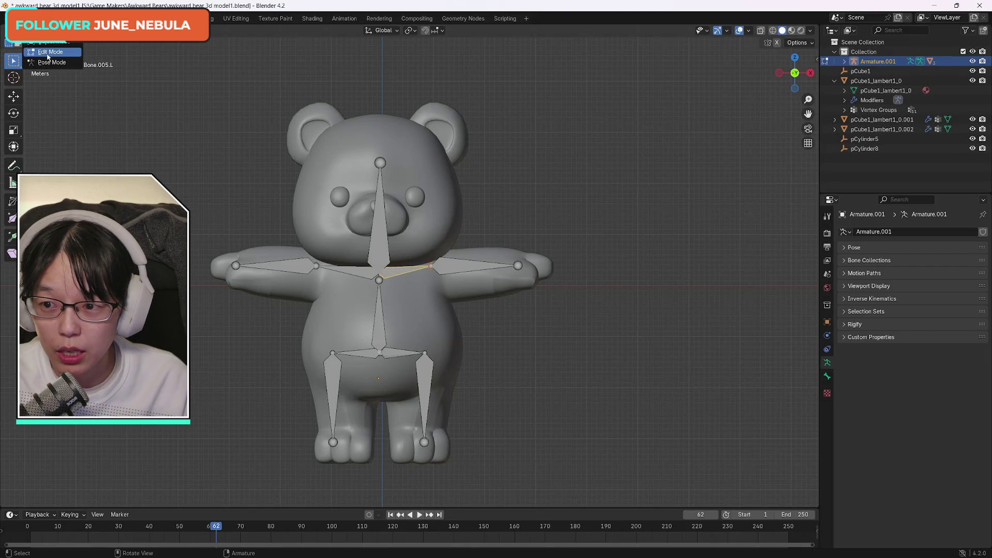
pyautogui.click(48, 53)
pyautogui.click(358, 271)
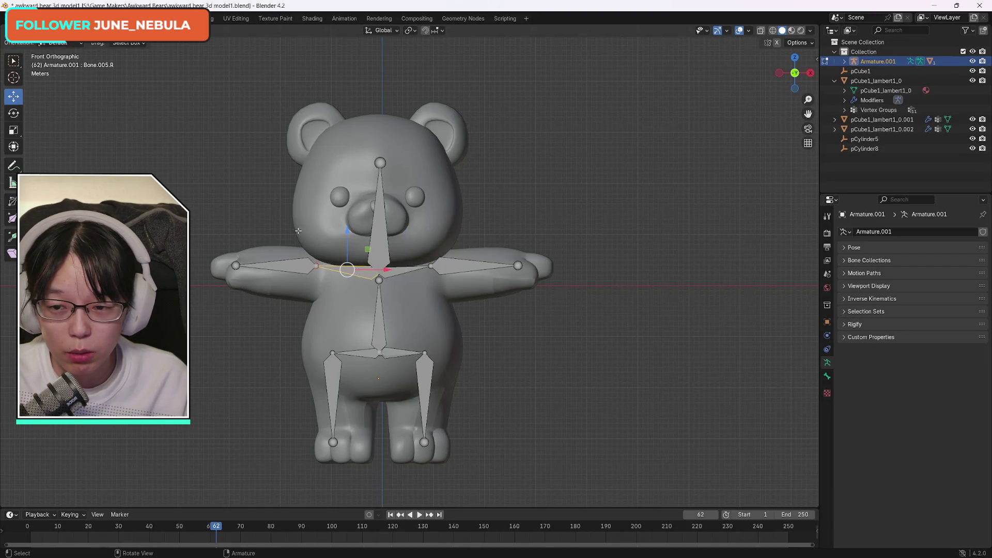
pyautogui.press('b')
pyautogui.moveTo(322, 266)
pyautogui.mouseDown()
pyautogui.moveTo(310, 261)
pyautogui.moveTo(359, 266)
pyautogui.mouseUp()
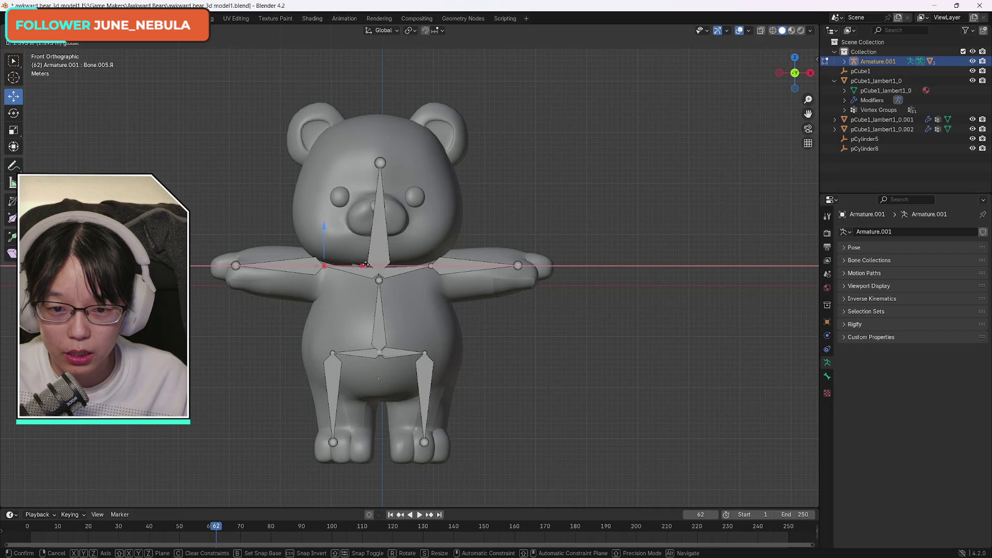
pyautogui.moveTo(364, 265); pyautogui.dragTo(371, 265)
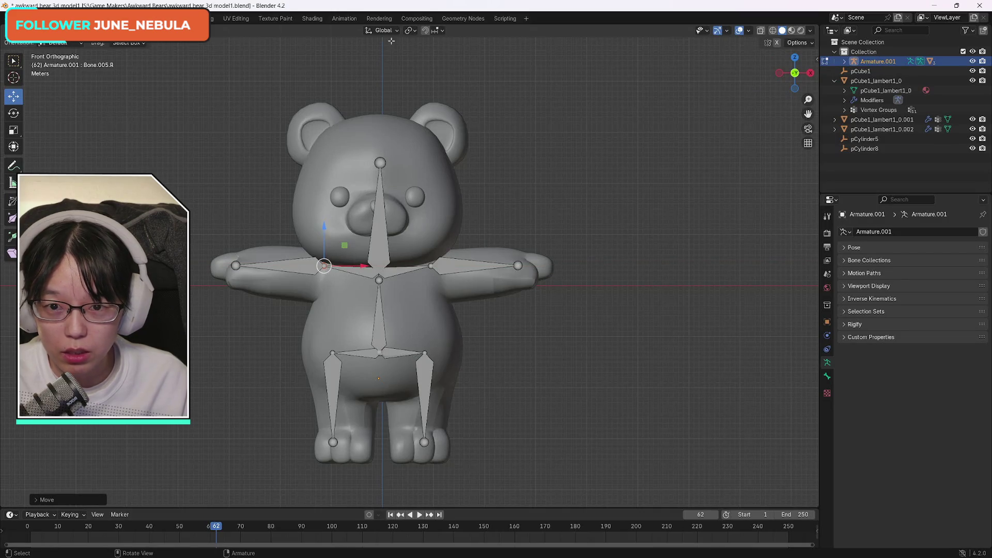
pyautogui.click(49, 30)
pyautogui.click(52, 63)
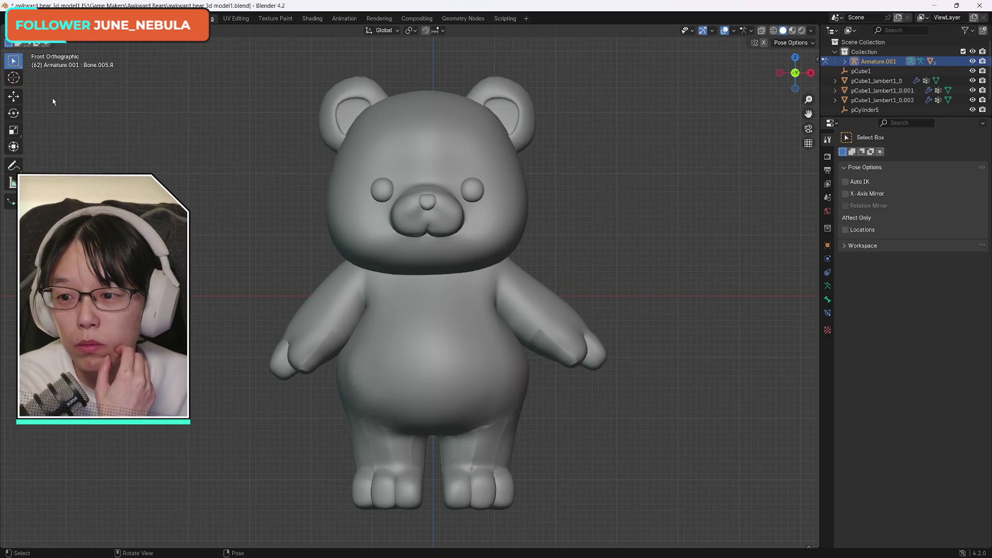
# - Switch the armature between Edit and Object Mode to compare rest and lowered-arm poses, ending in Object Mode
pyautogui.click(44, 43)
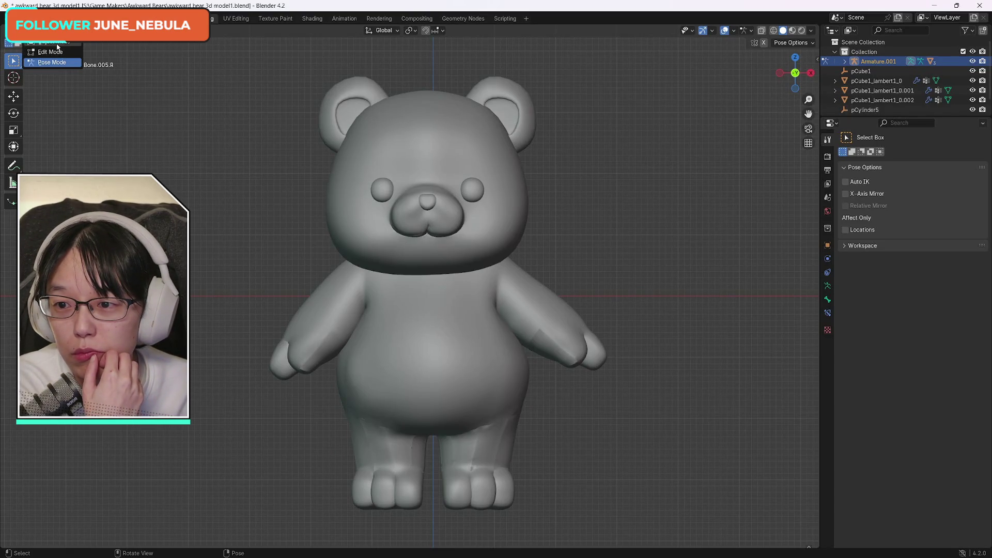
pyautogui.click(54, 53)
pyautogui.click(44, 42)
pyautogui.click(57, 49)
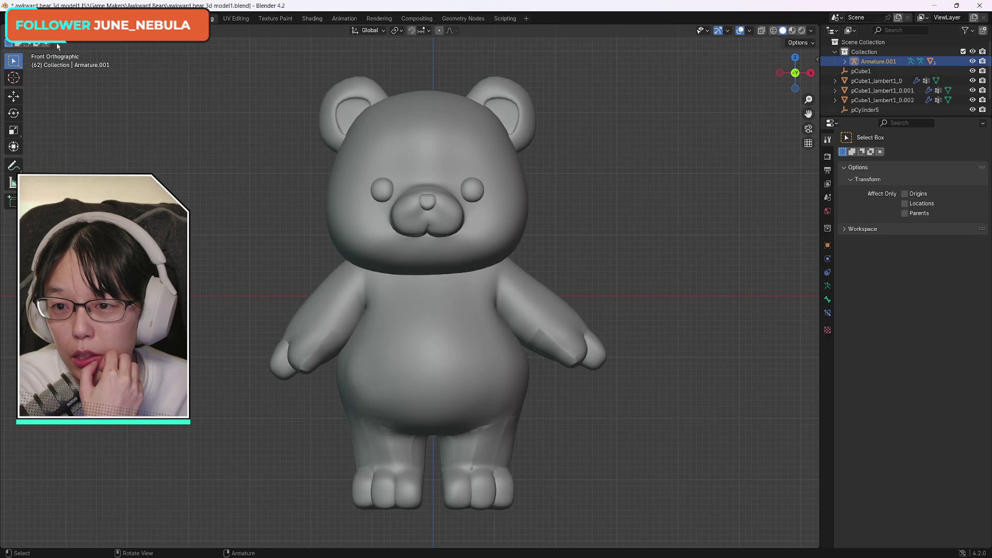
pyautogui.press('Tab')
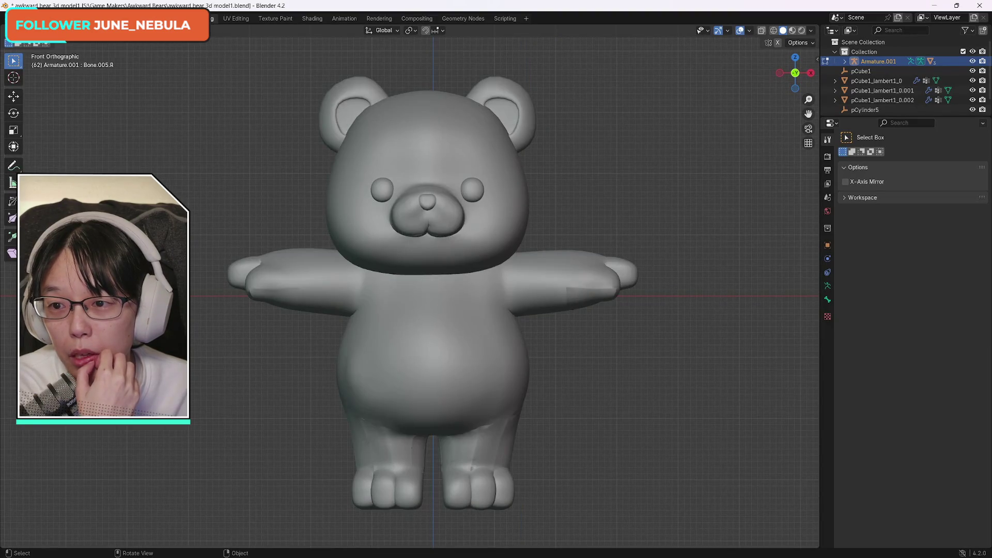
pyautogui.click(46, 42)
pyautogui.click(56, 42)
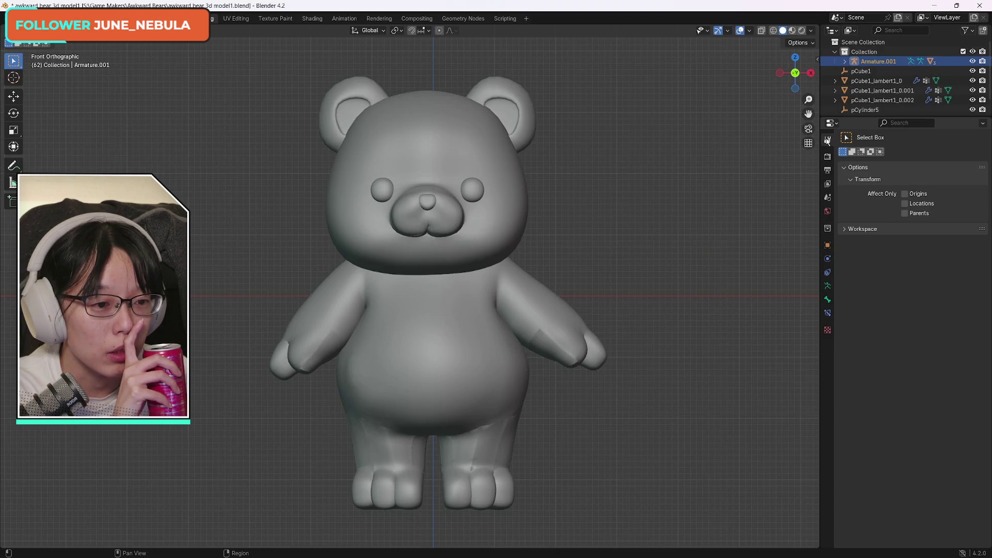
# - Collapse Tool Options, enlarge the outliner to list objects down to pCylinder8, and orbit around the posed bear
pyautogui.click(843, 168)
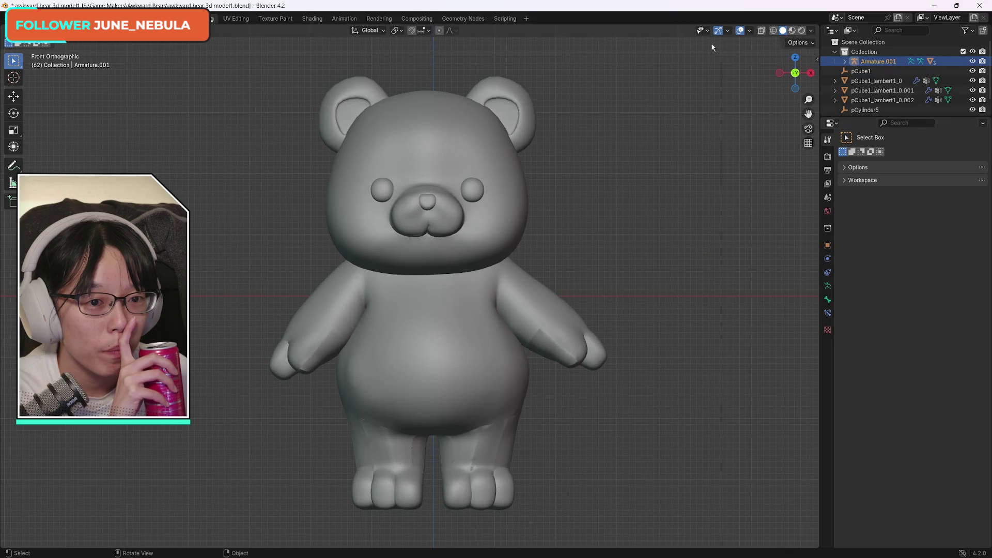
pyautogui.moveTo(914, 118); pyautogui.dragTo(915, 147)
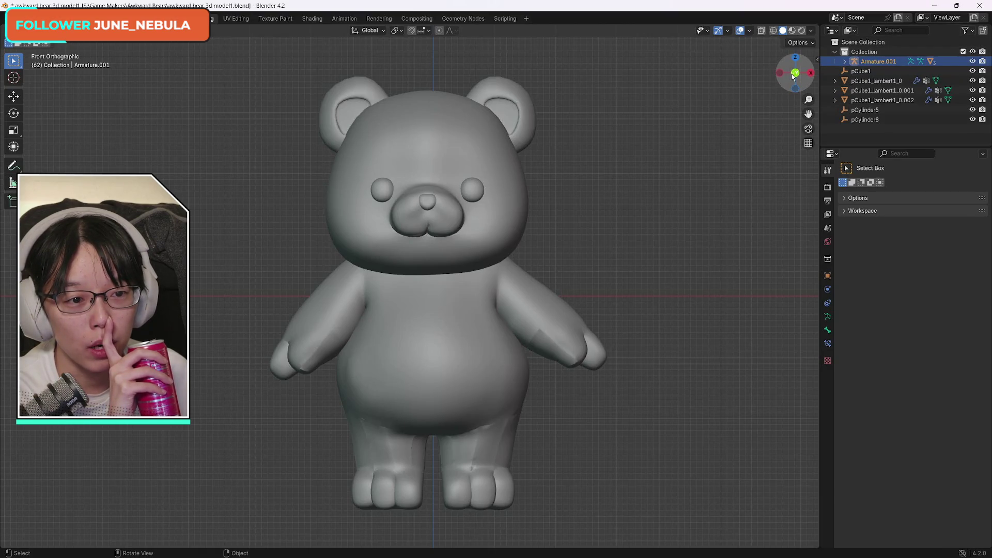
pyautogui.moveTo(794, 76); pyautogui.dragTo(930, 77)
pyautogui.moveTo(794, 73)
pyautogui.mouseDown()
pyautogui.moveTo(795, 103)
pyautogui.moveTo(671, 83)
pyautogui.mouseUp()
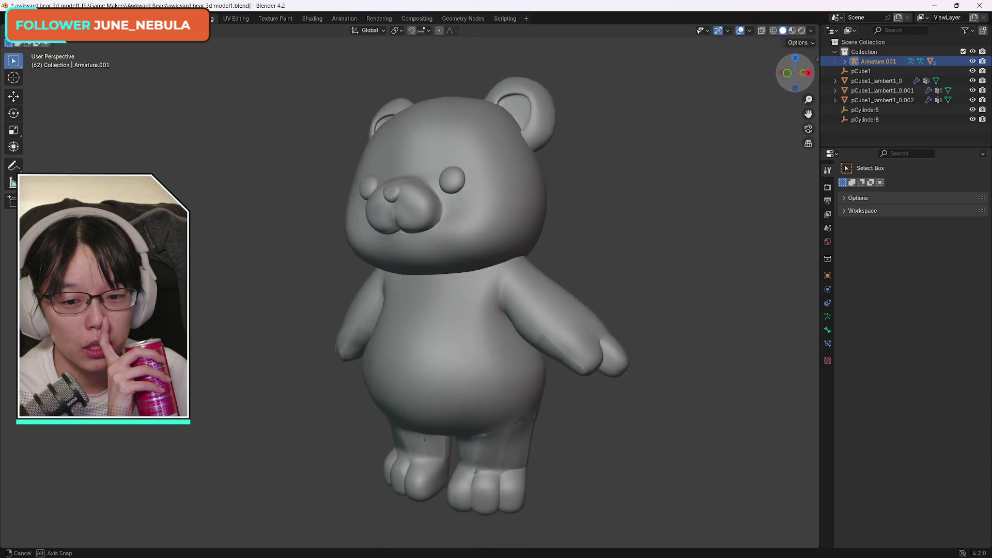
pyautogui.moveTo(794, 74); pyautogui.dragTo(777, 82)
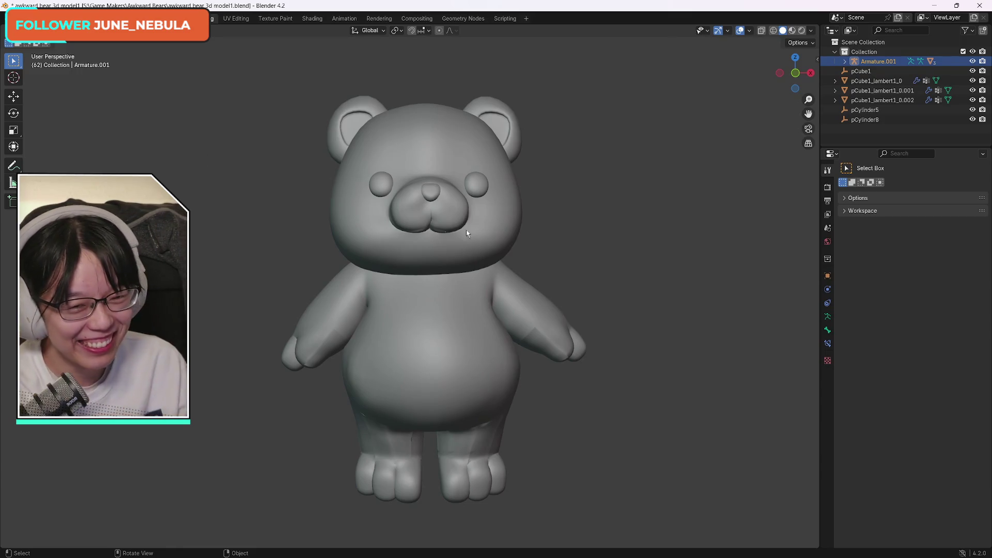
pyautogui.moveTo(793, 73); pyautogui.dragTo(671, 78)
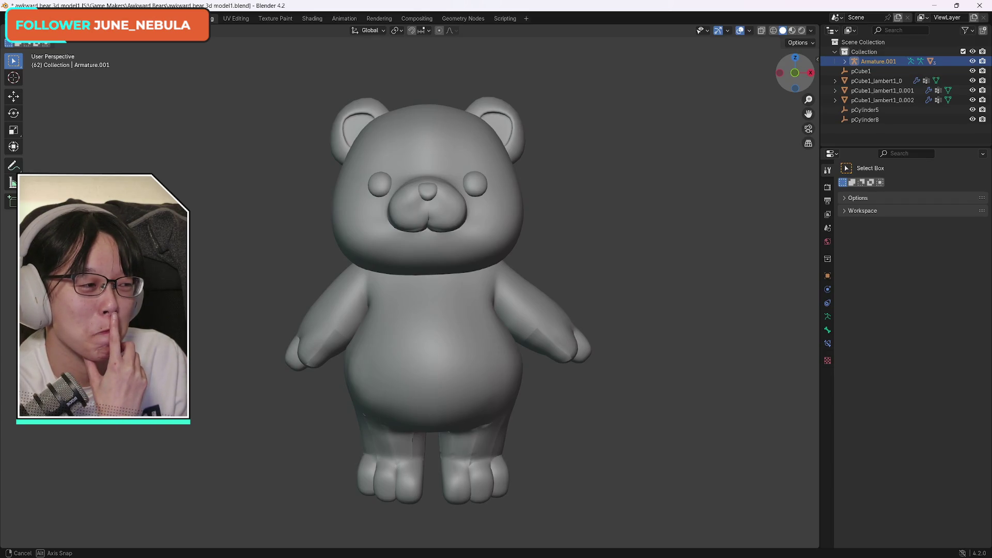
pyautogui.moveTo(794, 72); pyautogui.dragTo(795, 72)
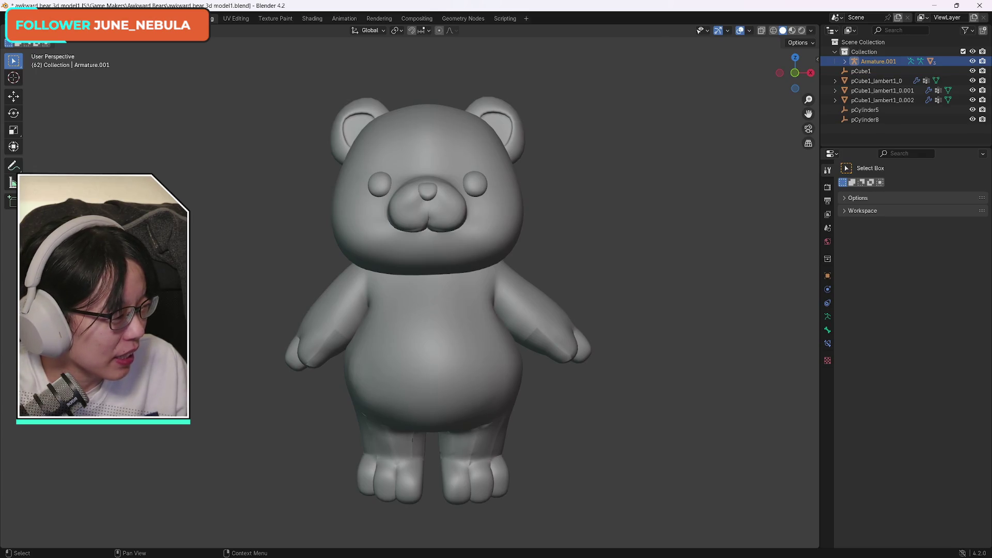
pyautogui.rightClick(869, 64)
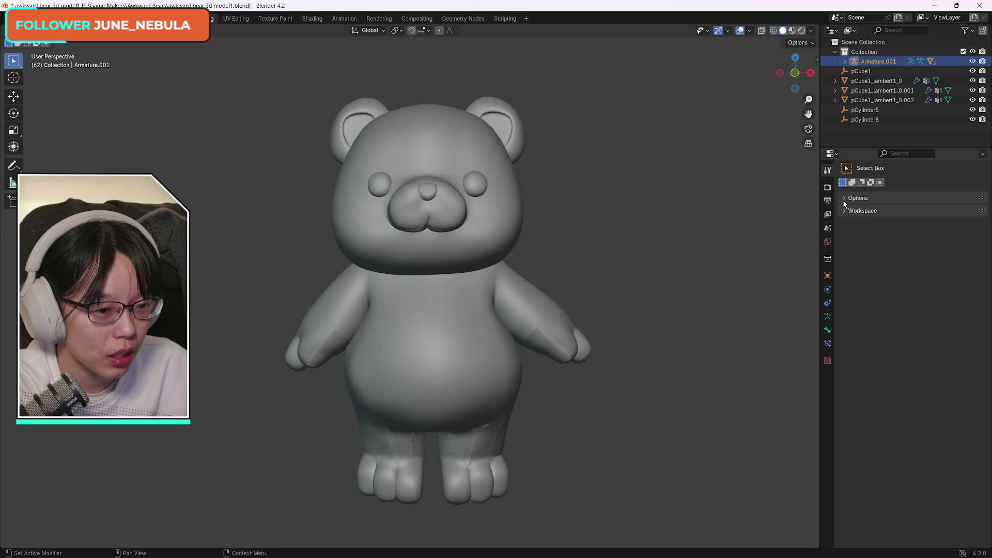
pyautogui.click(844, 199)
pyautogui.click(844, 201)
pyautogui.click(845, 201)
pyautogui.click(846, 202)
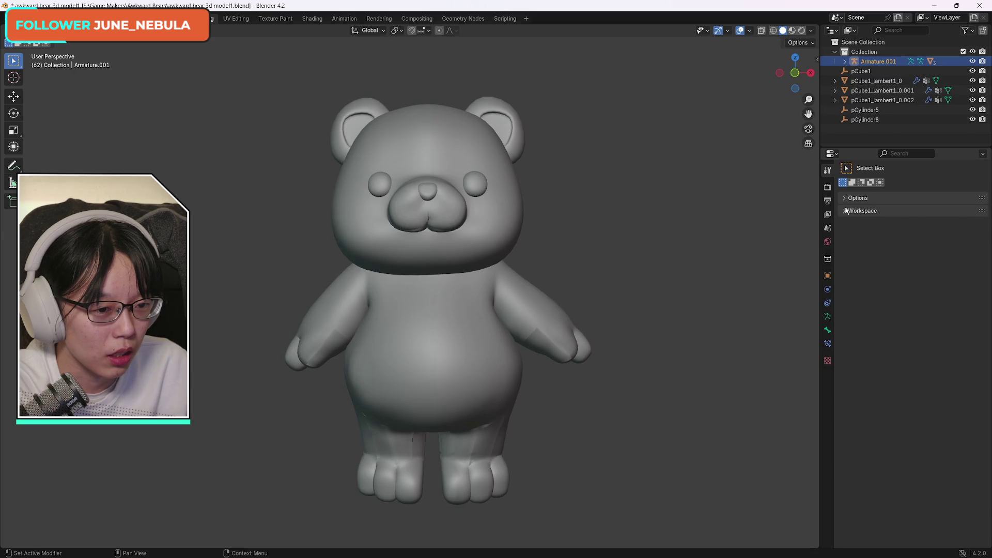
pyautogui.click(844, 210)
pyautogui.click(845, 211)
pyautogui.click(845, 211)
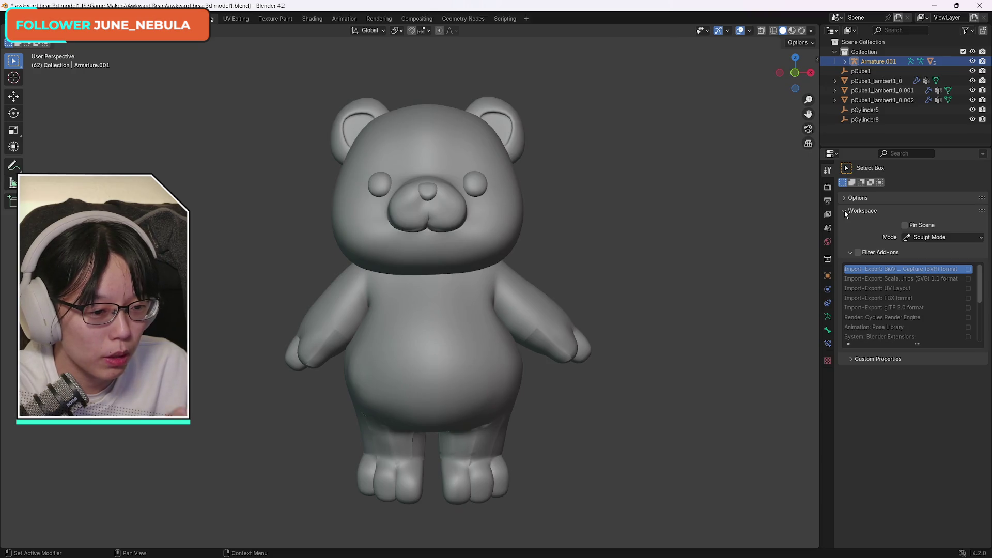
pyautogui.click(844, 210)
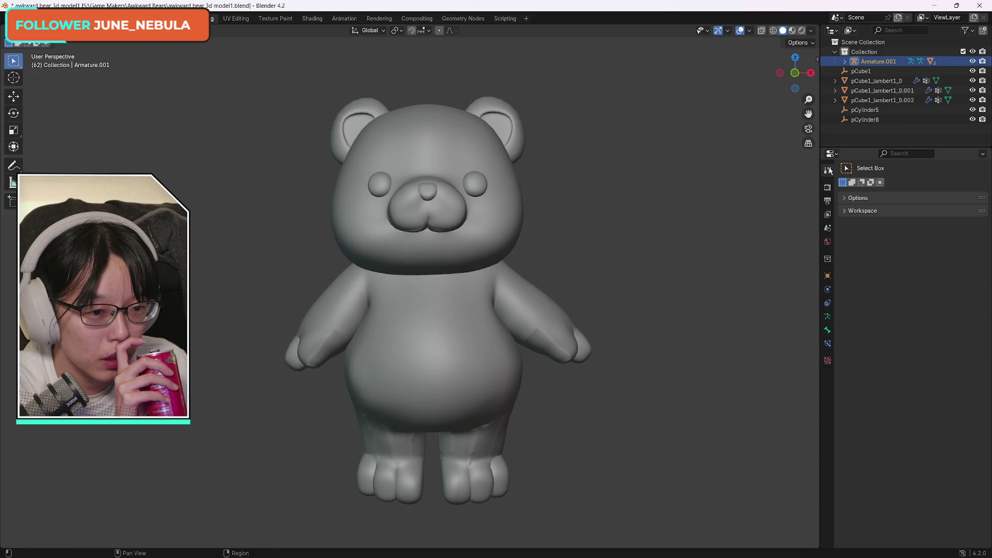
pyautogui.click(831, 154)
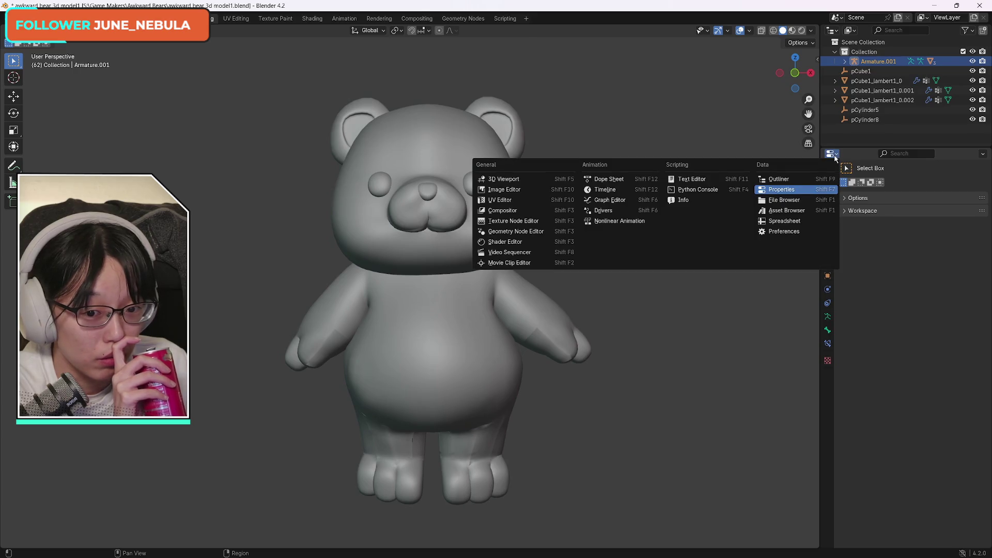
pyautogui.click(669, 158)
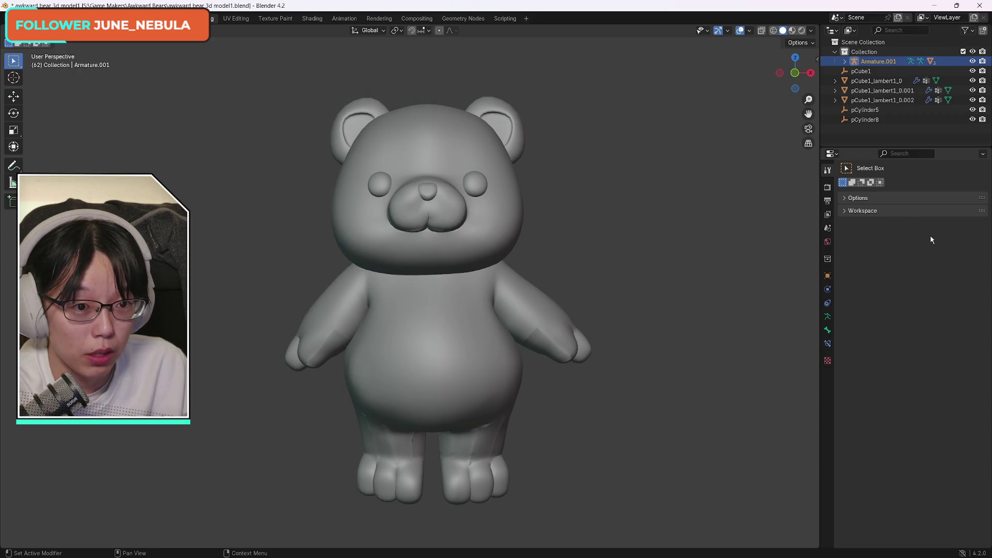
pyautogui.click(812, 31)
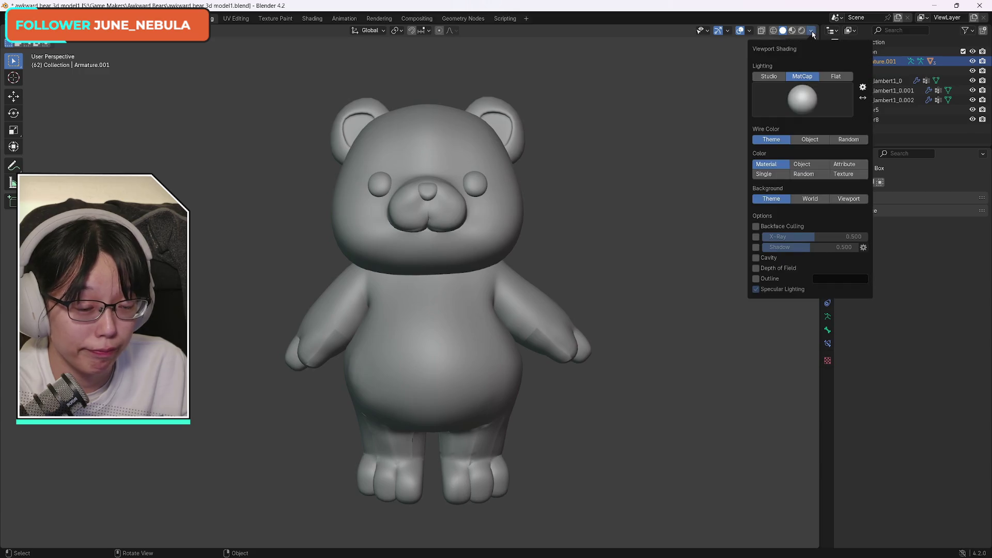
pyautogui.click(812, 33)
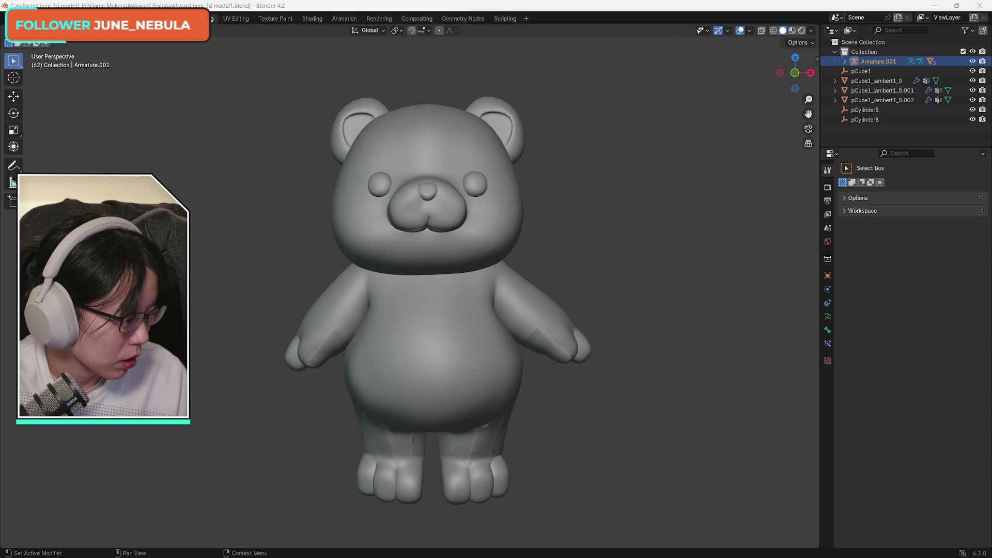
# - Look at the context menus for the Tool settings and Armature.001, dismissing both
pyautogui.rightClick(829, 174)
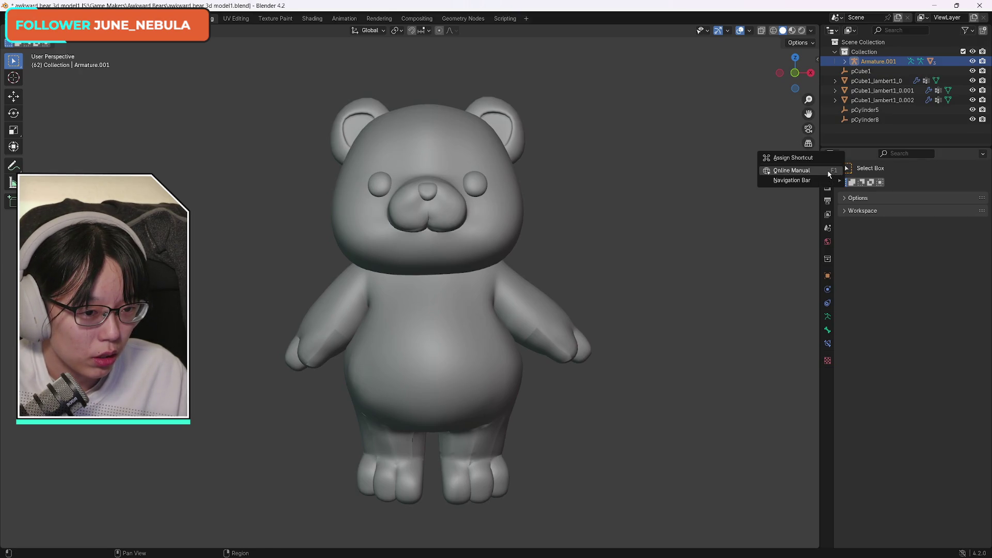
pyautogui.press('Escape')
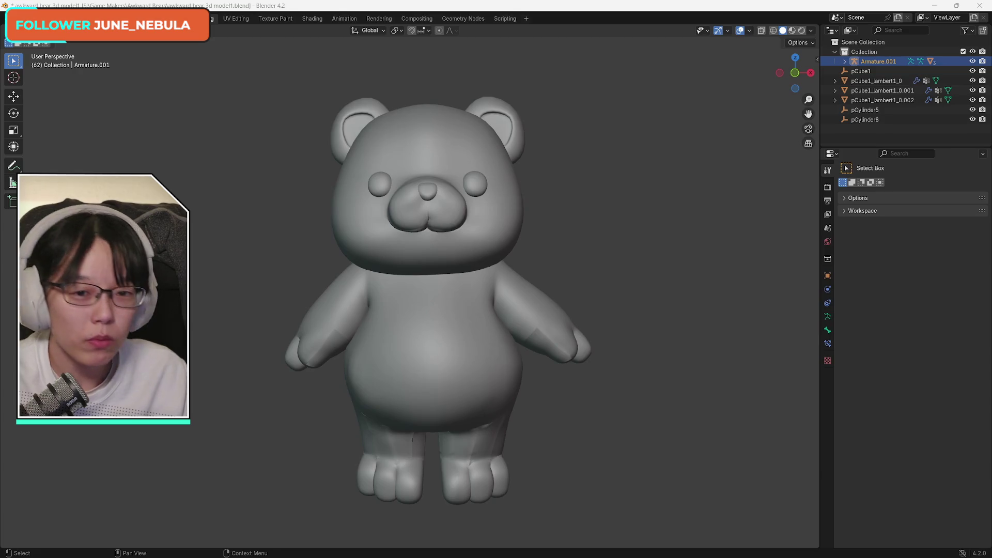
pyautogui.rightClick(872, 64)
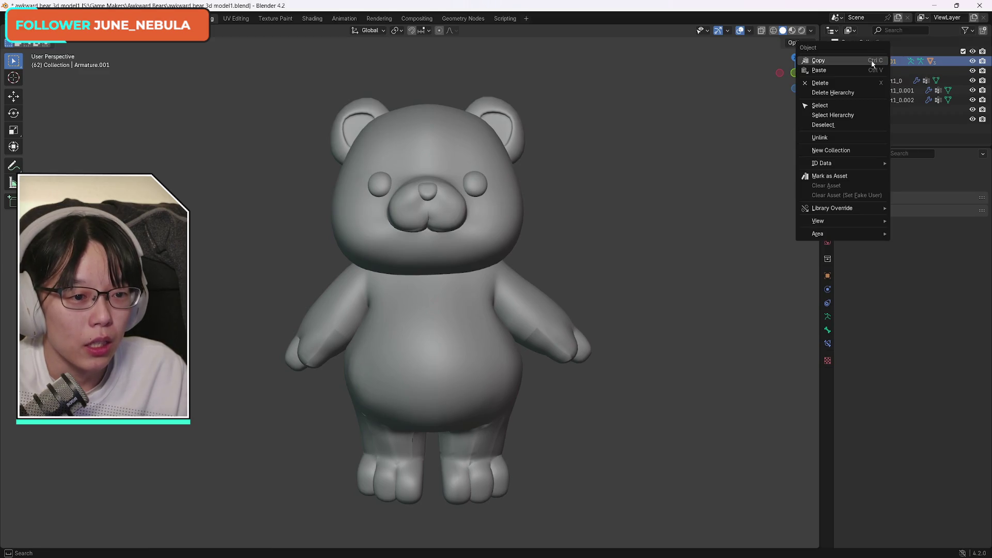
pyautogui.click(899, 63)
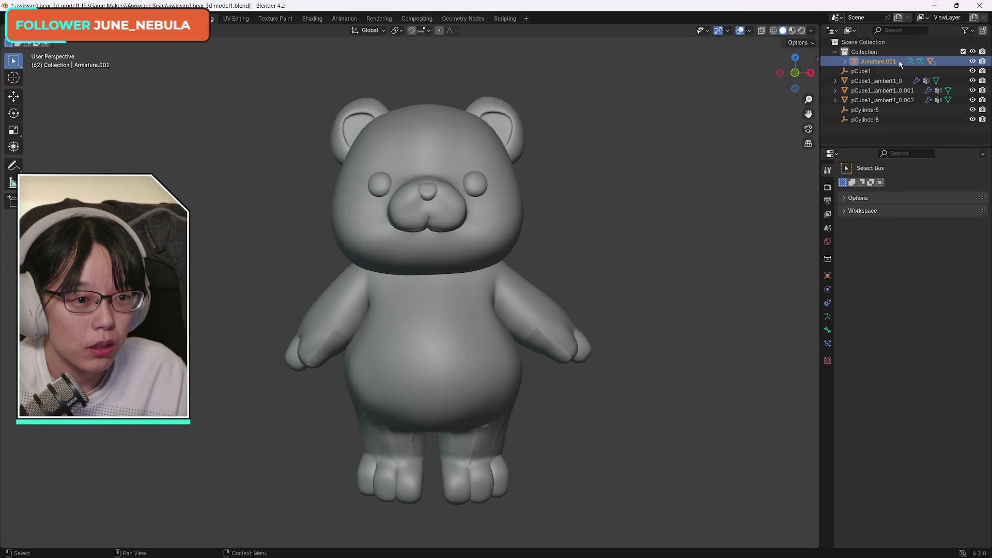
# - Re-expand the collection to show Armature.001, then open Edit > Preferences
pyautogui.moveTo(900, 63); pyautogui.dragTo(835, 54)
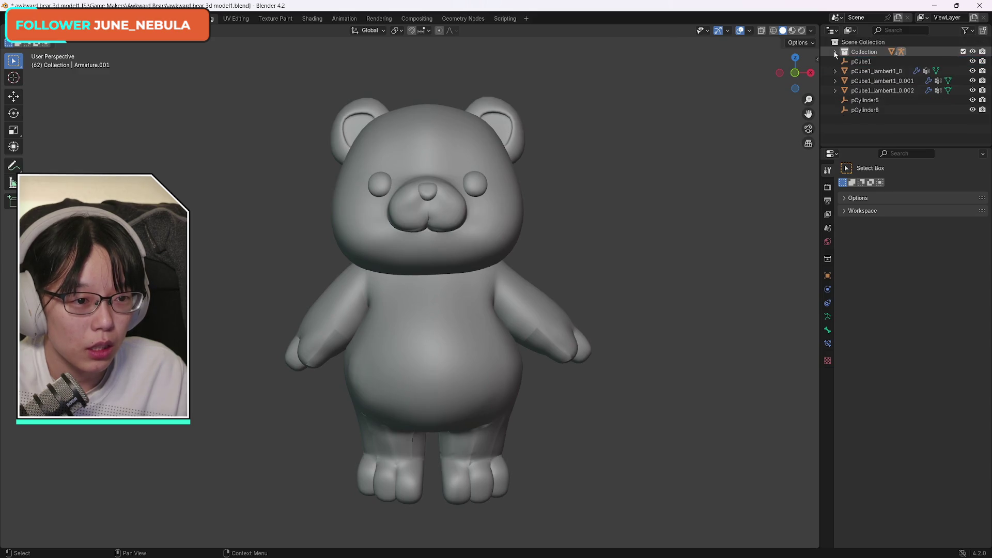
pyautogui.click(835, 53)
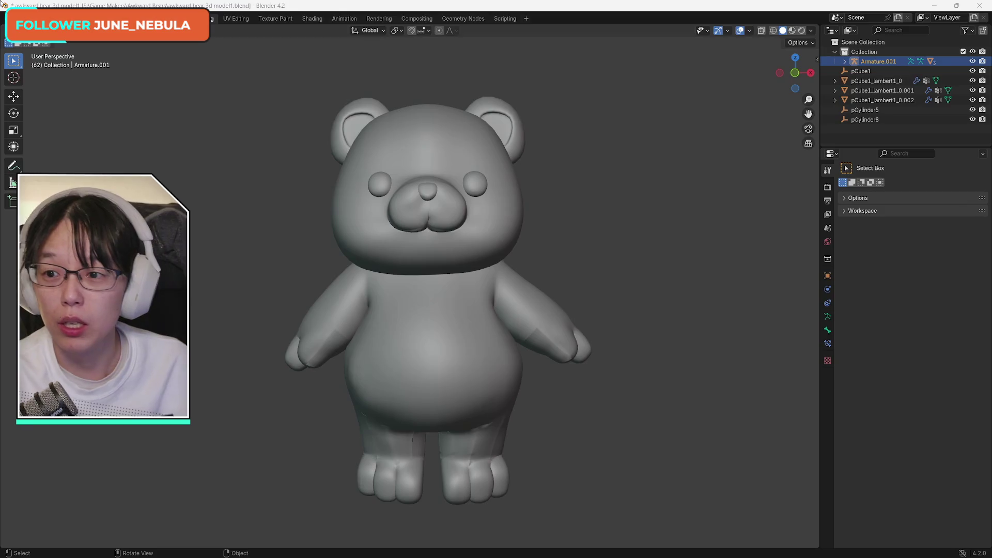
pyautogui.click(39, 18)
pyautogui.click(47, 139)
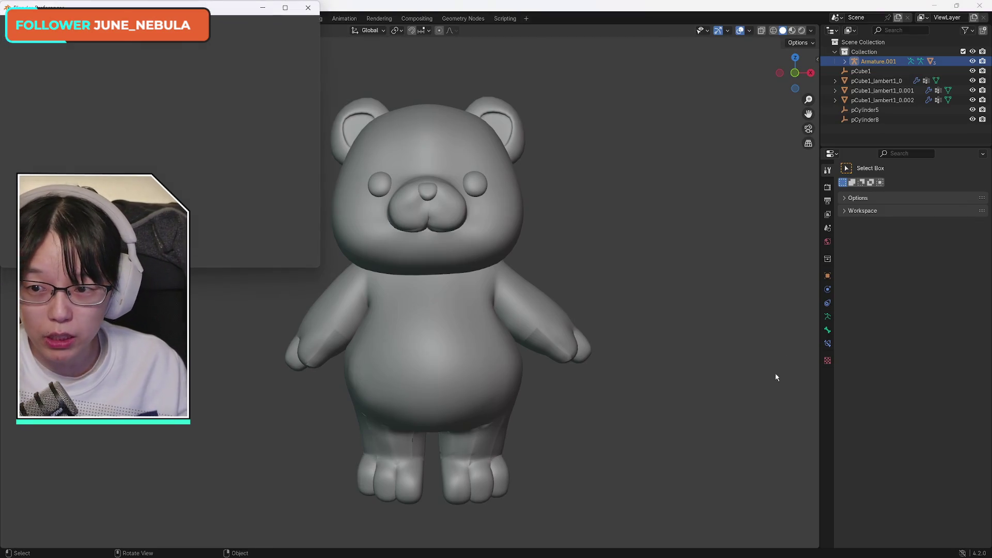
# - Search the add-ons for 'modi', clear the search, and close the Preferences window
pyautogui.moveTo(156, 11); pyautogui.dragTo(620, 165)
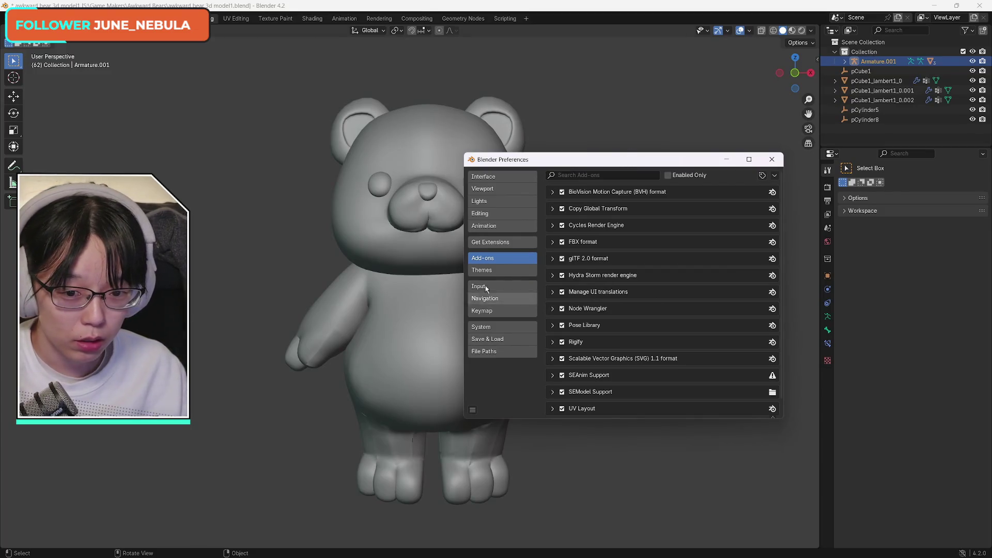
pyautogui.click(603, 176)
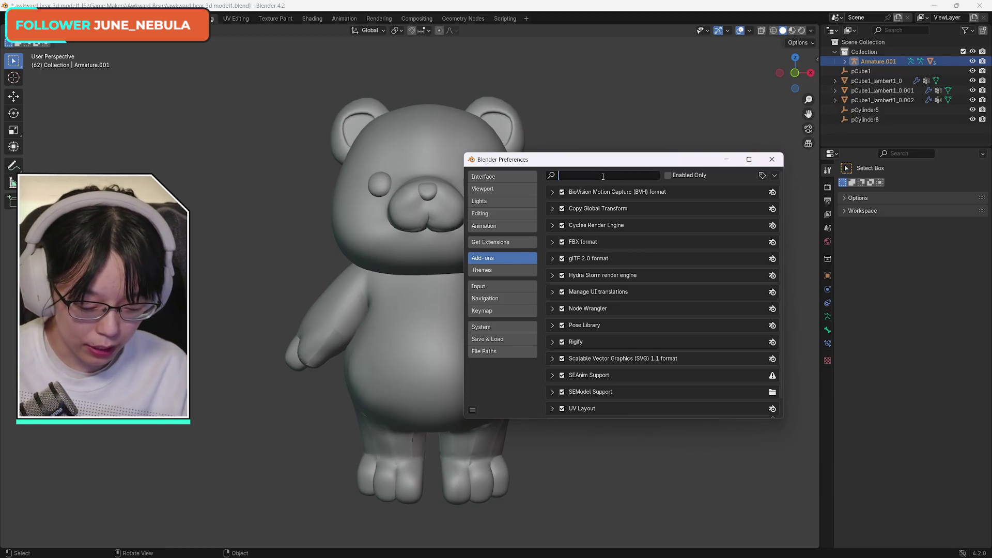
pyautogui.write('modi')
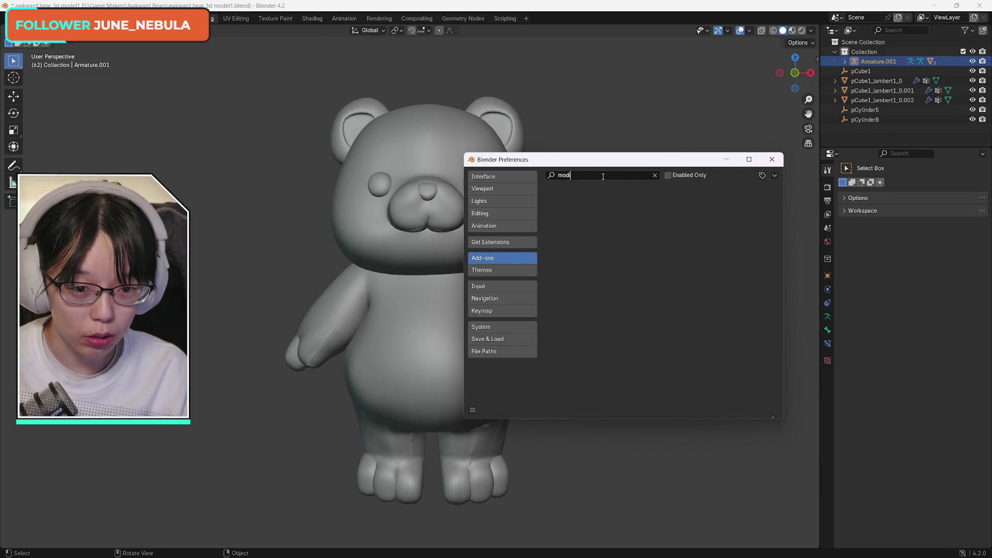
pyautogui.press('BackSpace')
pyautogui.press('BackSpace')
pyautogui.press('BackSpace')
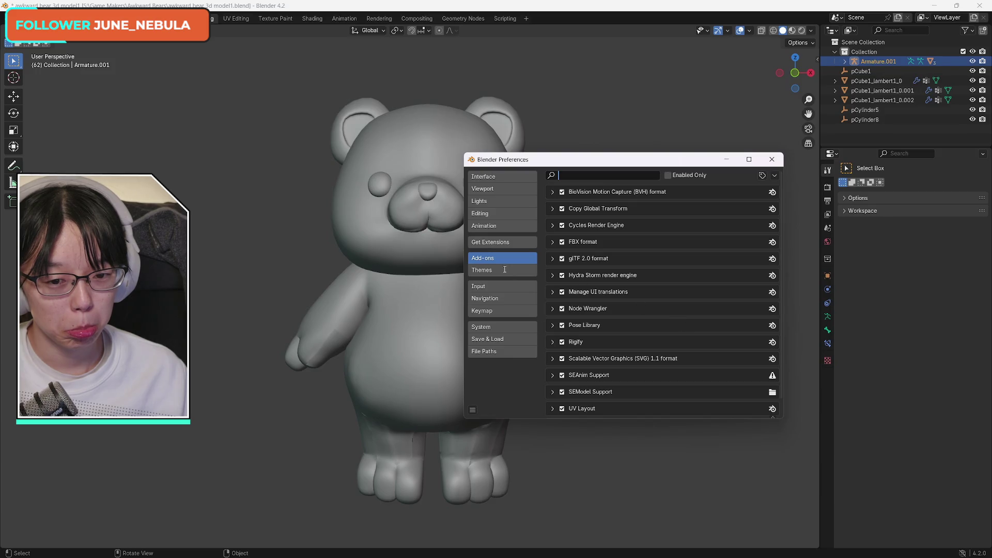
pyautogui.press('Return')
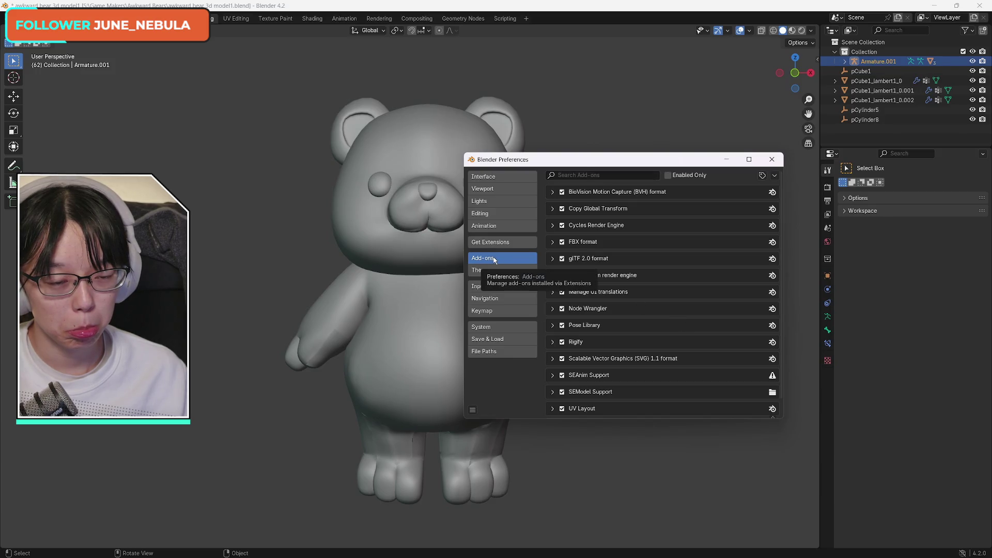
pyautogui.click(772, 159)
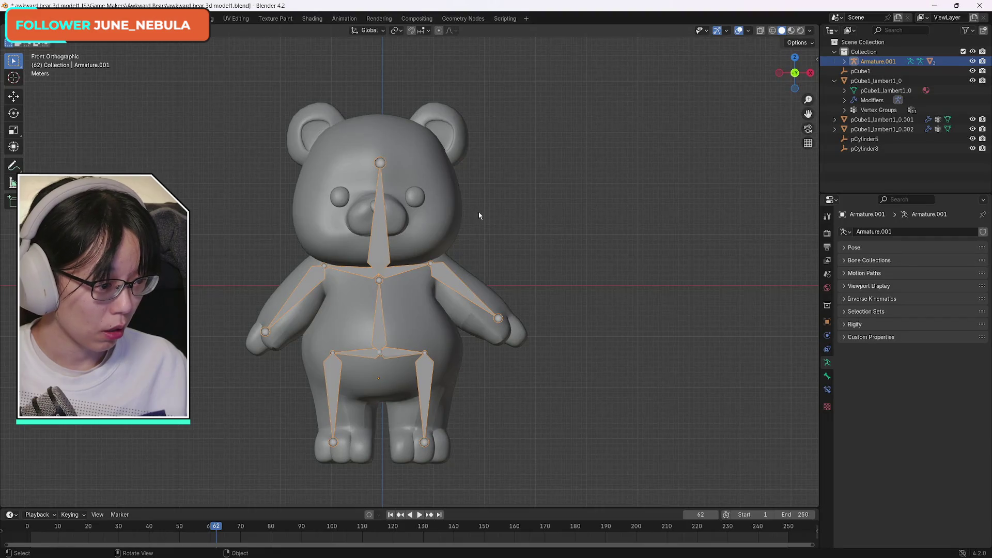
# - Select the bear body pCube1_lambert1_0 and check its object context menu for parenting
pyautogui.rightClick(421, 190)
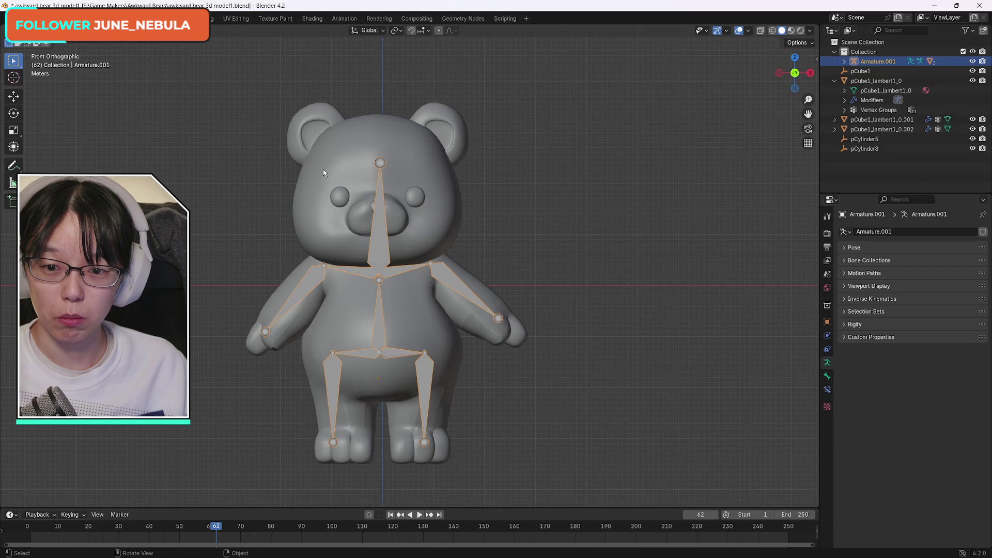
pyautogui.click(351, 170)
pyautogui.rightClick(401, 170)
pyautogui.moveTo(400, 171)
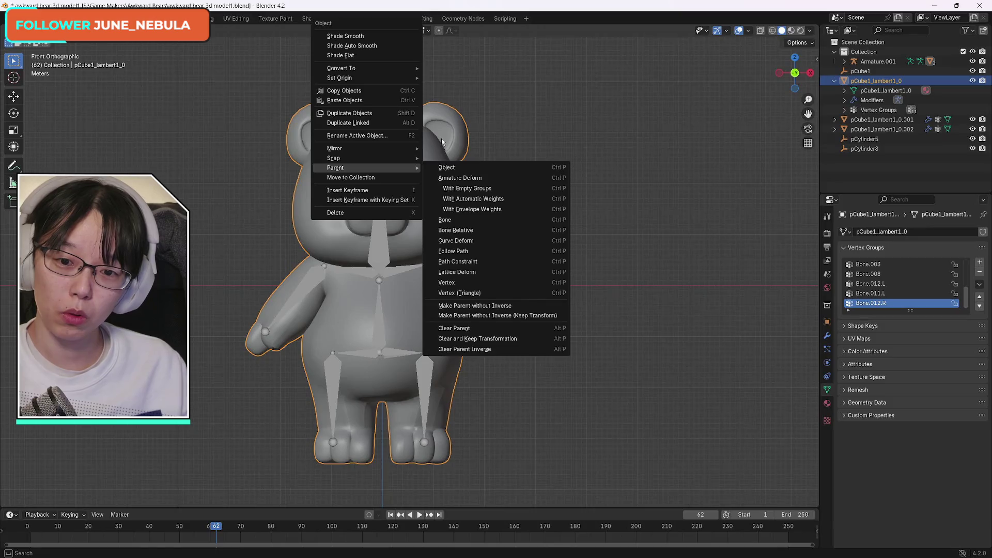
pyautogui.press('Escape')
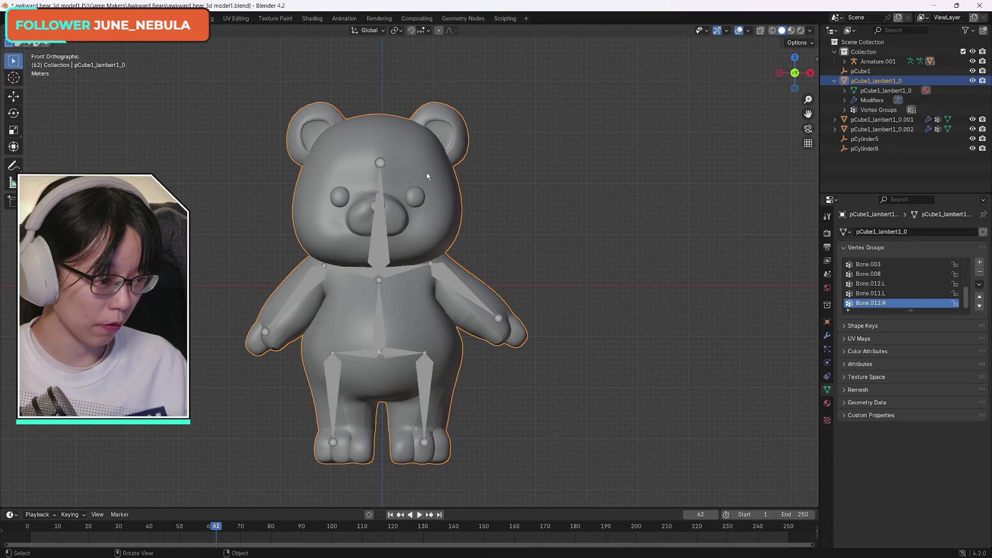
# - Convert pCube1_lambert1_0 to a plain mesh with Convert To > Mesh, baking in the pose
pyautogui.rightClick(427, 176)
pyautogui.moveTo(426, 176)
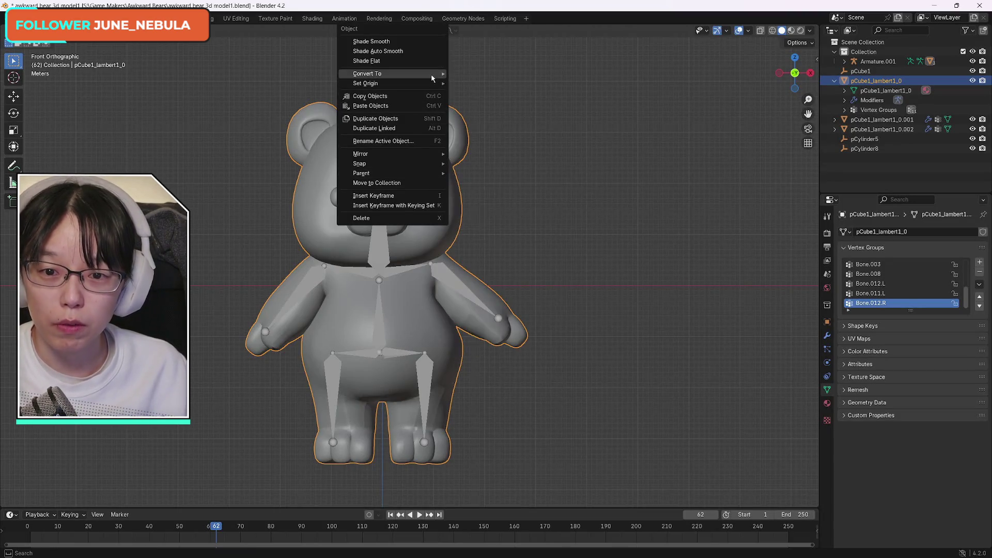
pyautogui.moveTo(431, 77)
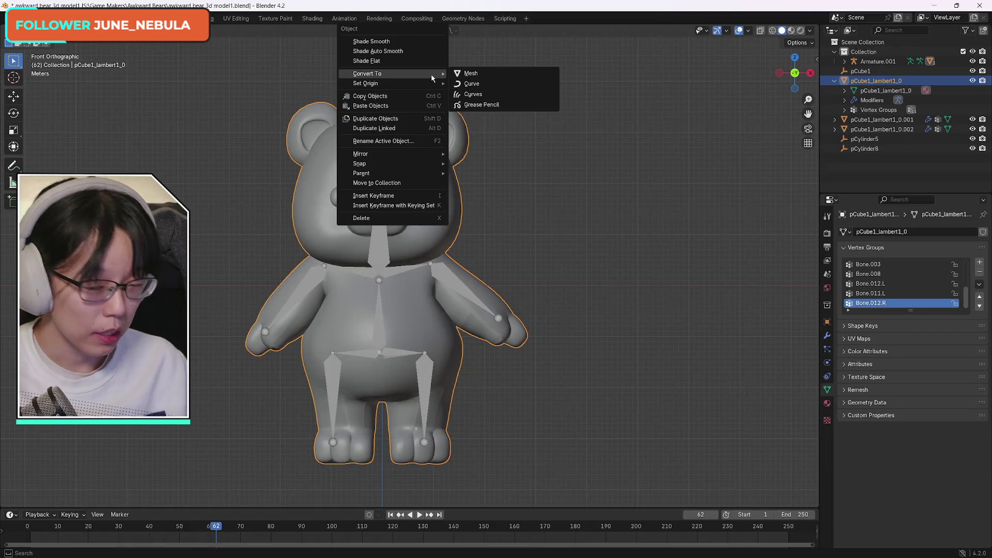
pyautogui.click(479, 74)
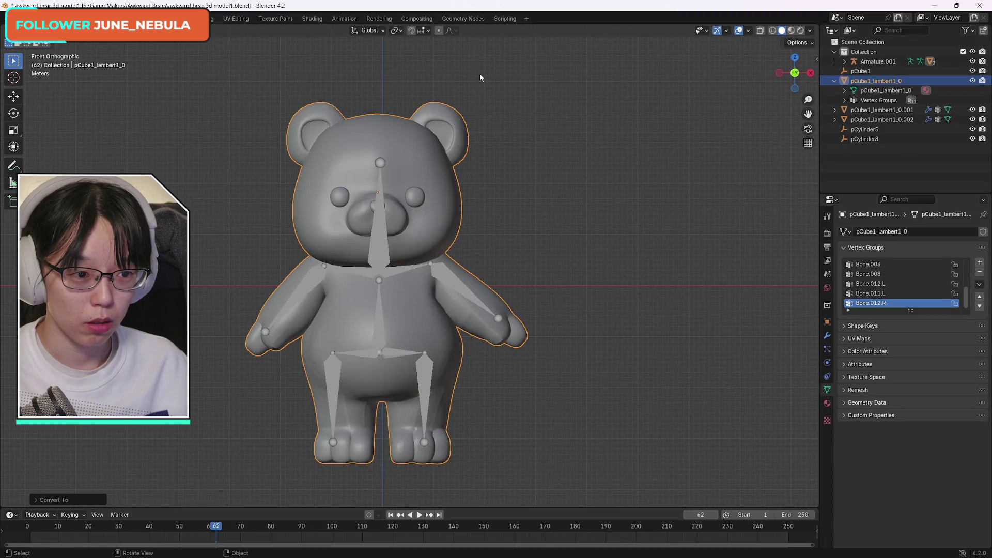
# - Expand the body mesh's outliner entries to check its lambert1 material, vertex groups and Armature modifier
pyautogui.click(844, 91)
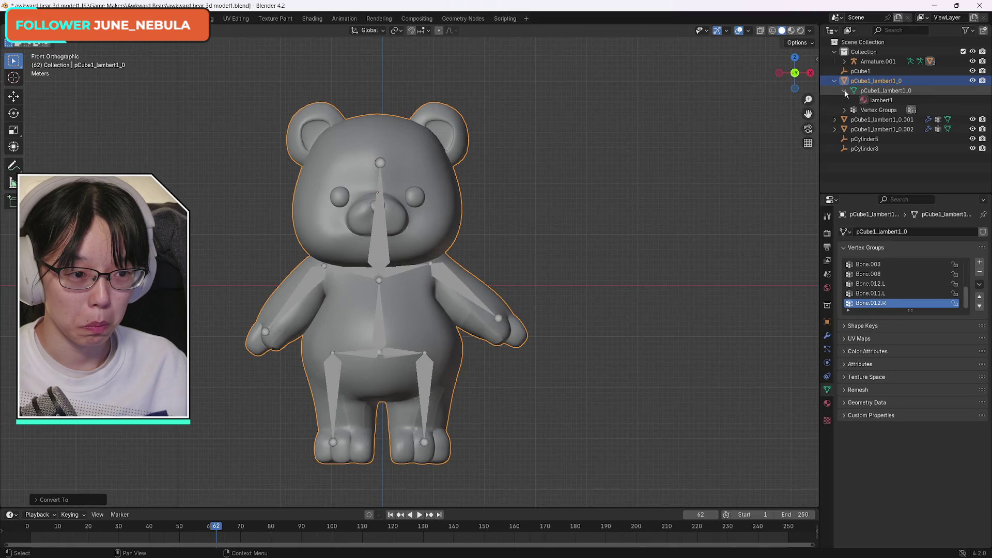
pyautogui.click(844, 91)
pyautogui.click(845, 101)
pyautogui.click(844, 101)
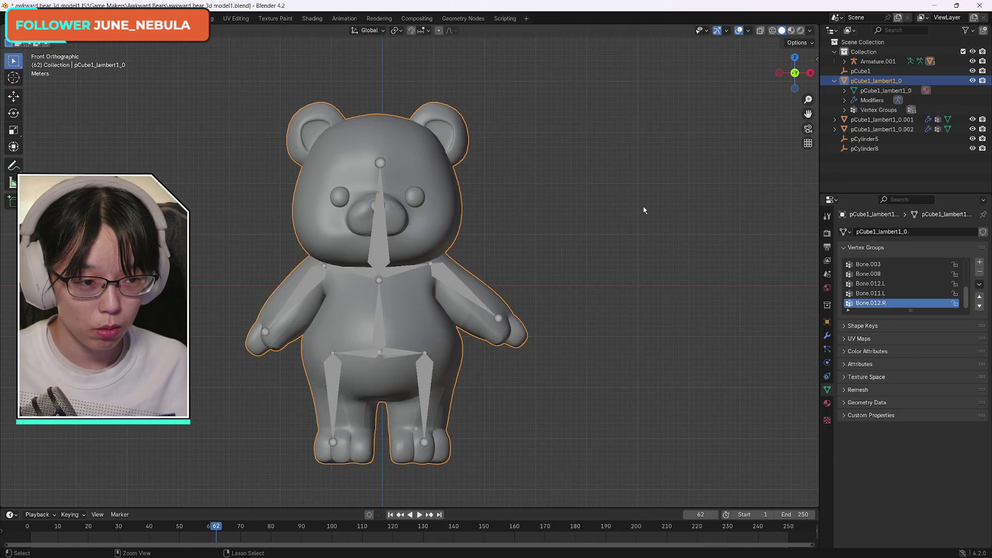
pyautogui.click(844, 101)
pyautogui.click(844, 100)
pyautogui.click(834, 81)
pyautogui.click(835, 81)
# - Toggle mesh visibility to identify the parts, then select the eye mesh pCube1_lambert1_0.001
pyautogui.click(972, 80)
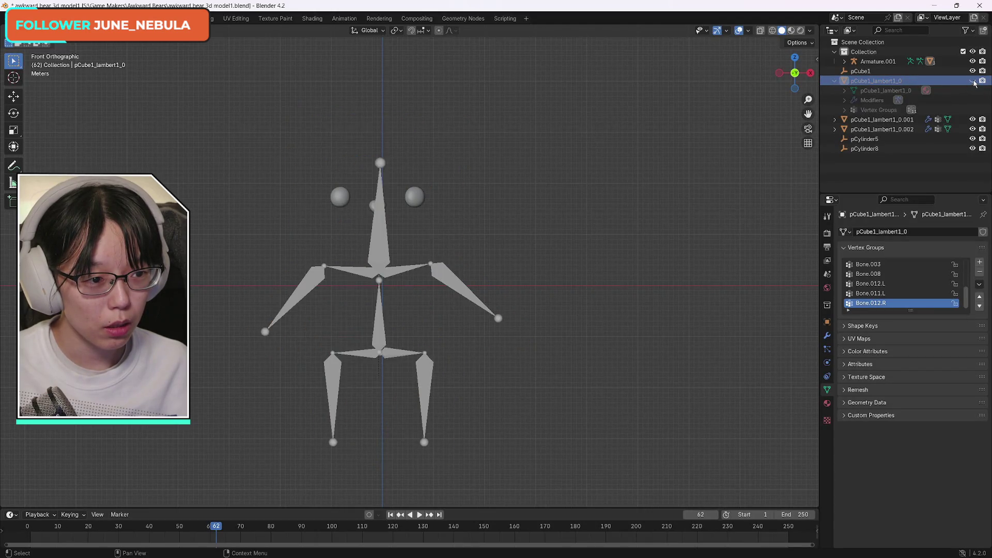
pyautogui.click(972, 81)
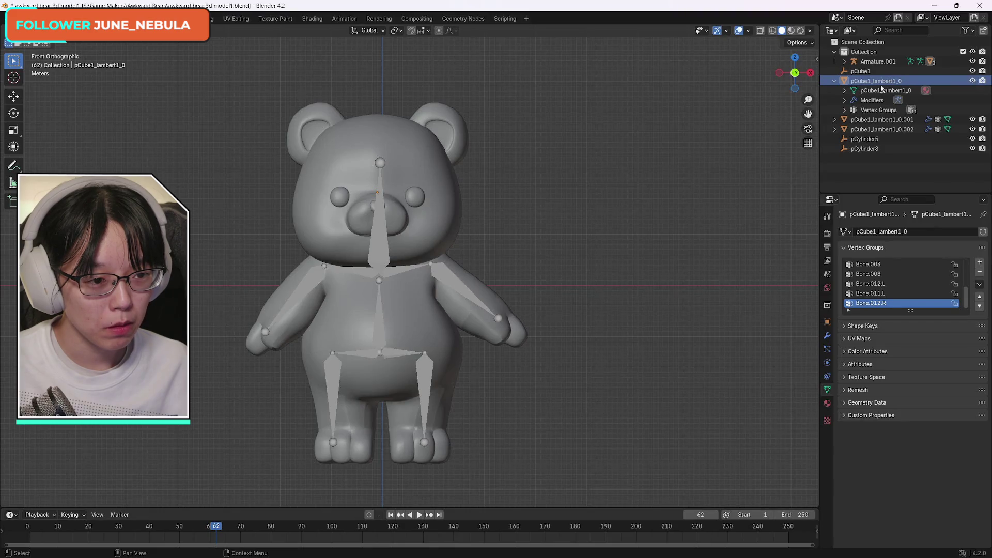
pyautogui.click(972, 120)
pyautogui.click(972, 120)
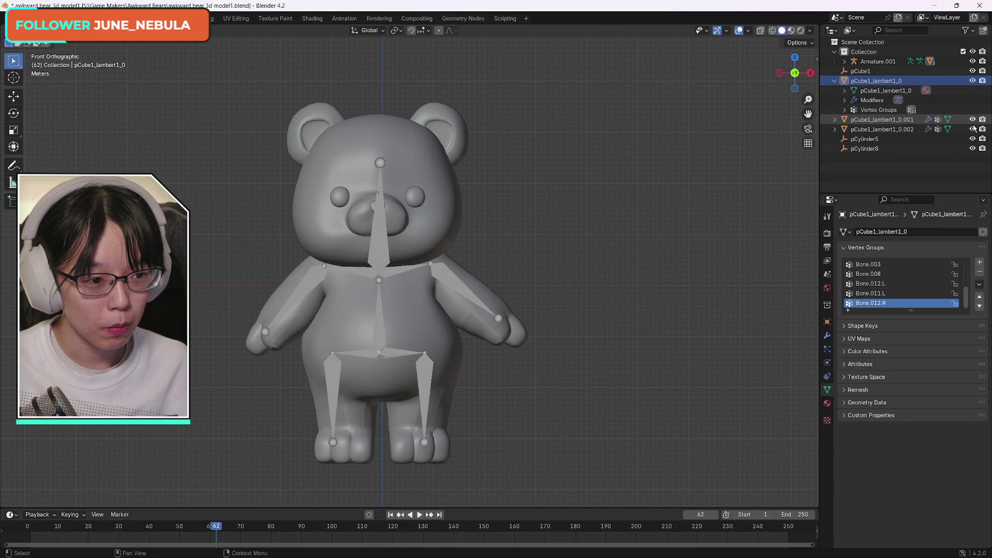
pyautogui.click(972, 130)
pyautogui.click(973, 129)
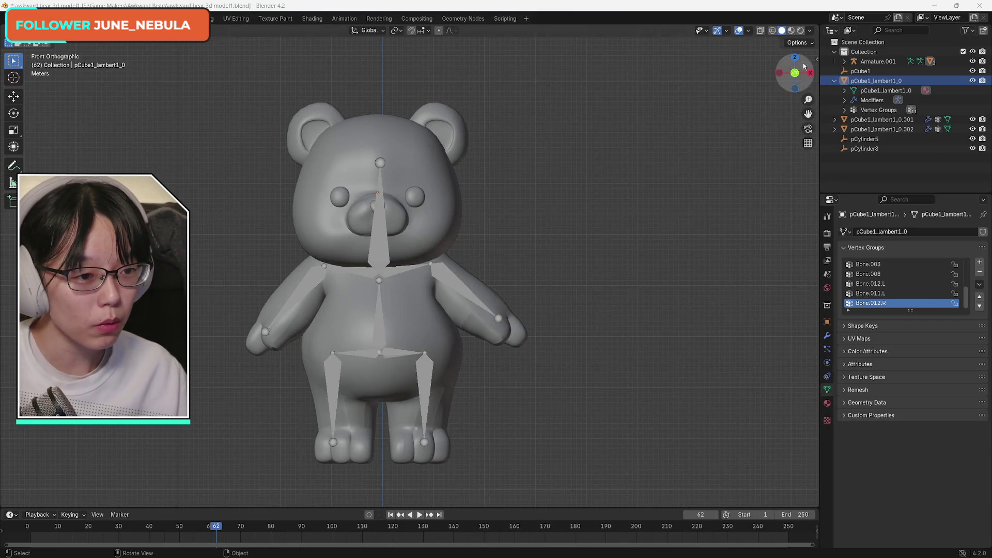
pyautogui.click(887, 120)
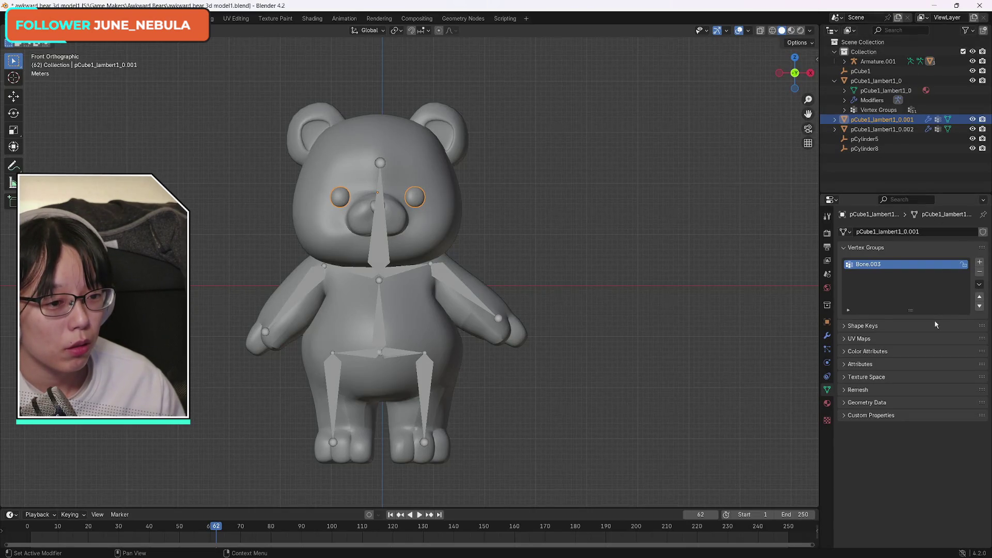
# - Tidy the properties panels and show the Armature modifiers on the eye mesh and body pCube1_lambert1_0
pyautogui.click(844, 249)
pyautogui.click(827, 217)
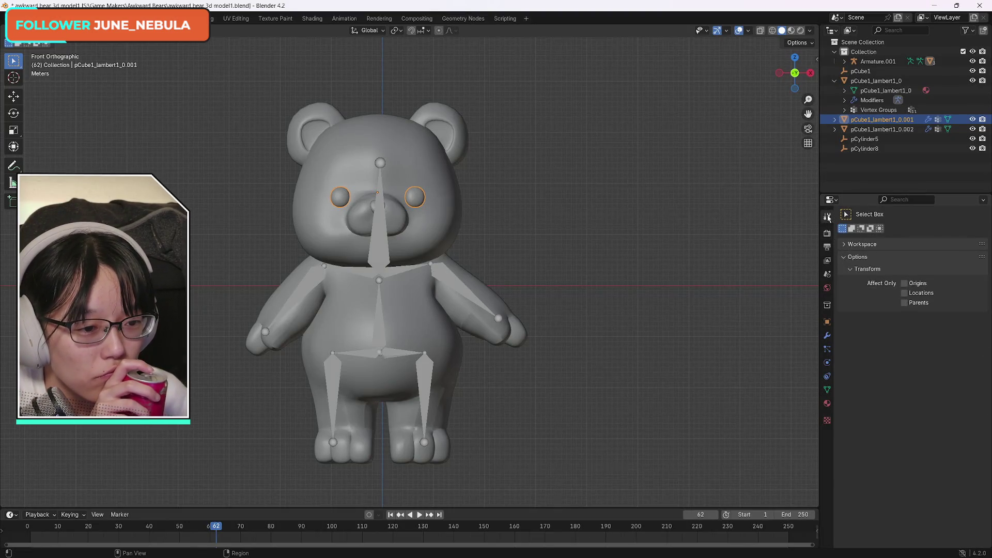
pyautogui.click(844, 258)
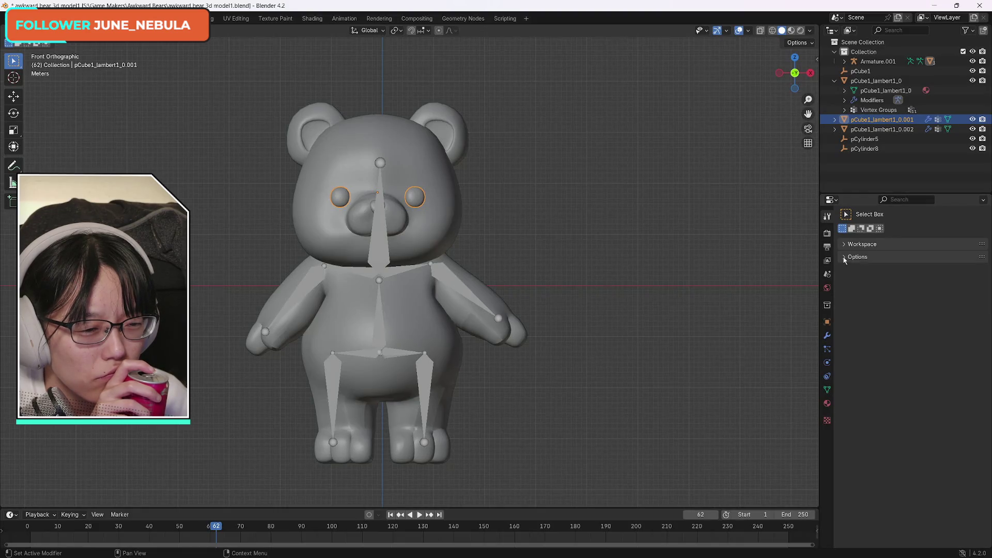
pyautogui.click(845, 245)
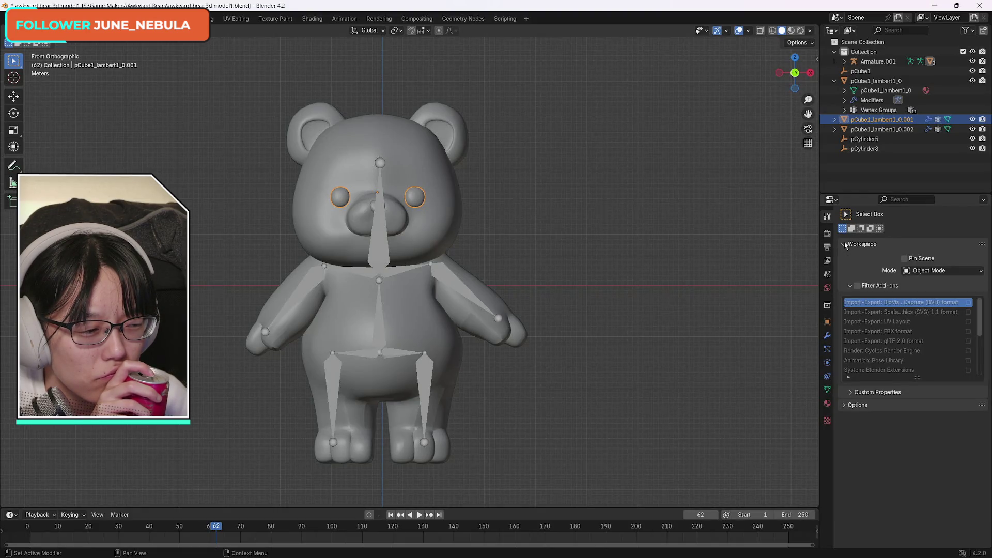
pyautogui.click(845, 245)
pyautogui.click(826, 335)
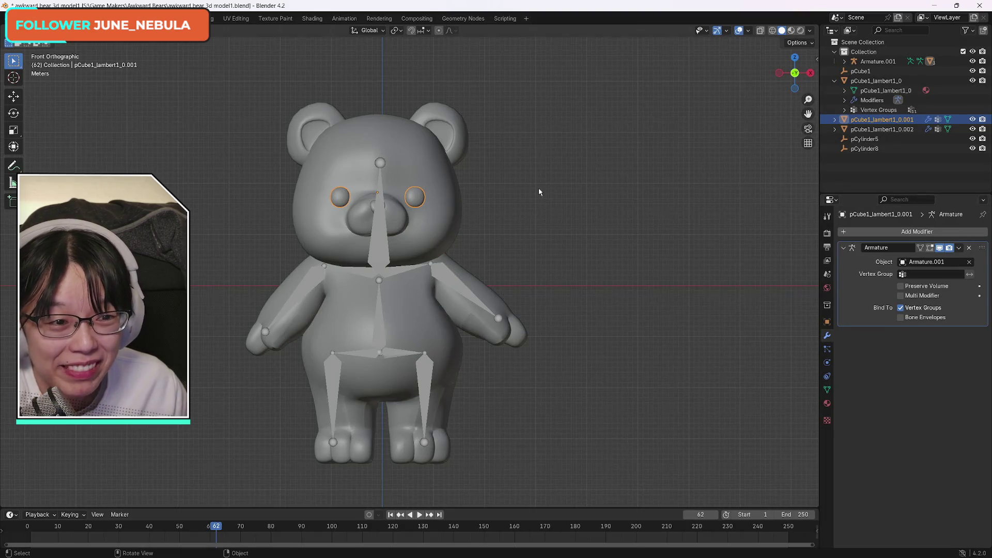
pyautogui.click(874, 82)
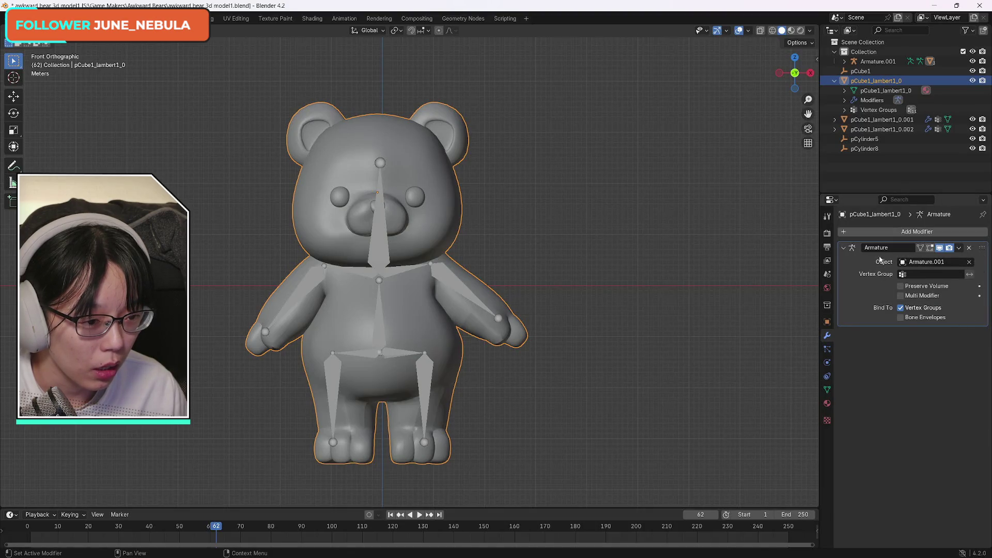
# - Clear the body's Armature modifier target, then undo to bring back Armature.001
pyautogui.click(843, 248)
pyautogui.click(844, 248)
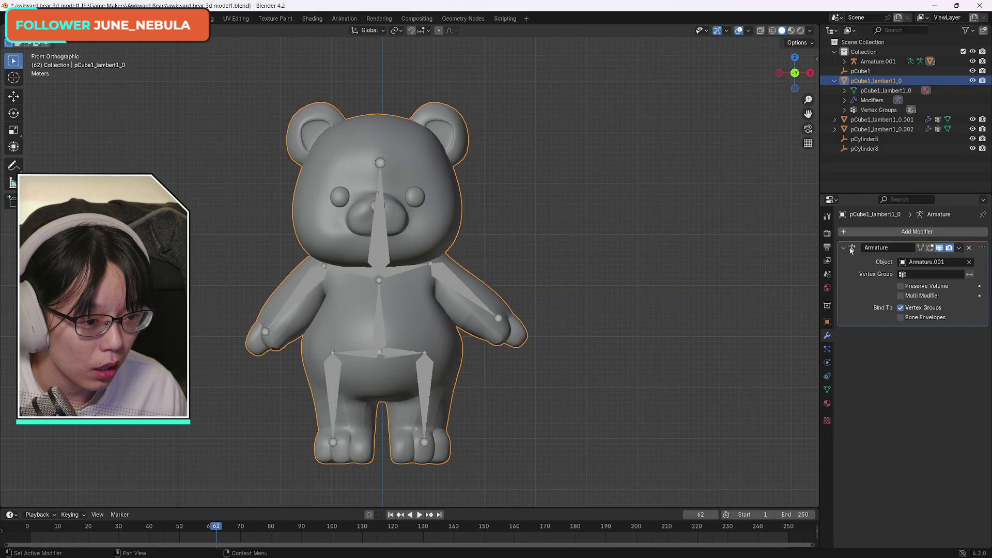
pyautogui.rightClick(845, 248)
pyautogui.click(855, 305)
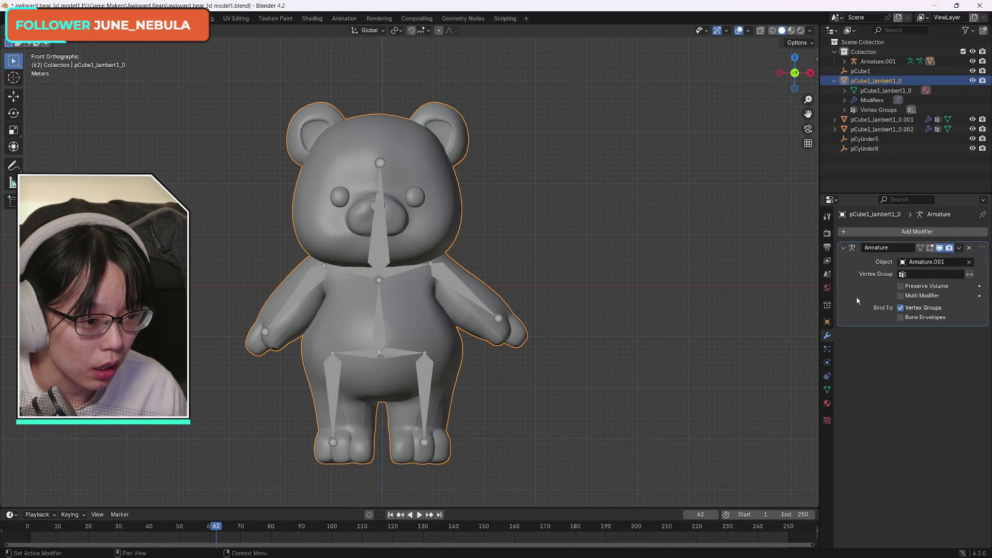
pyautogui.click(970, 262)
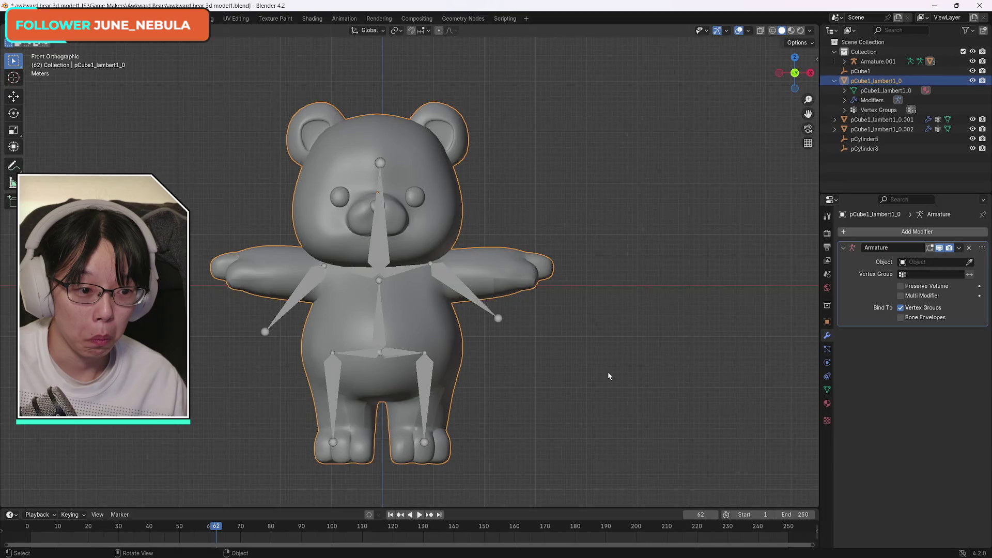
pyautogui.hotkey('ctrl', 'z')
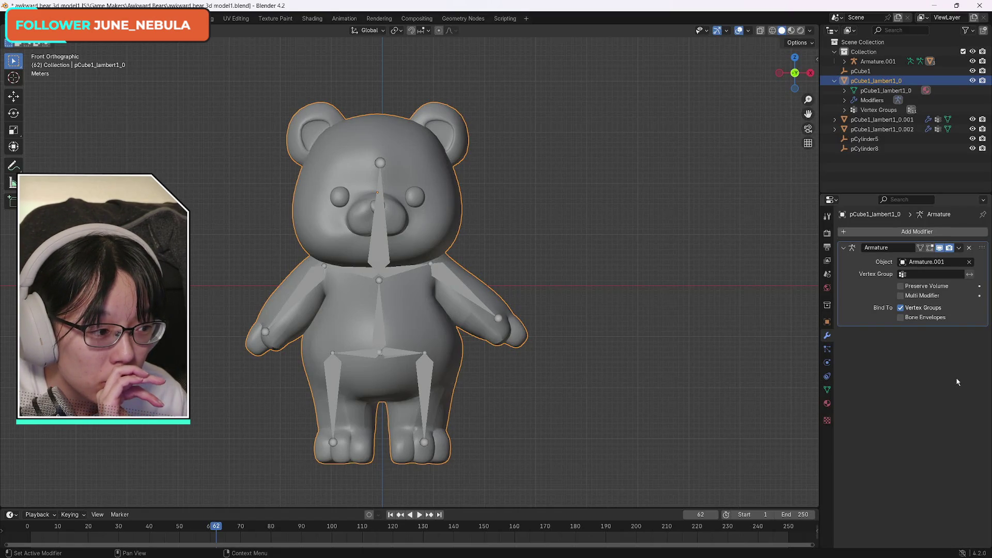
# - Pick Armature.001 as the modifier's Object and select the eye mesh pCube1_lambert1_0.001
pyautogui.click(950, 264)
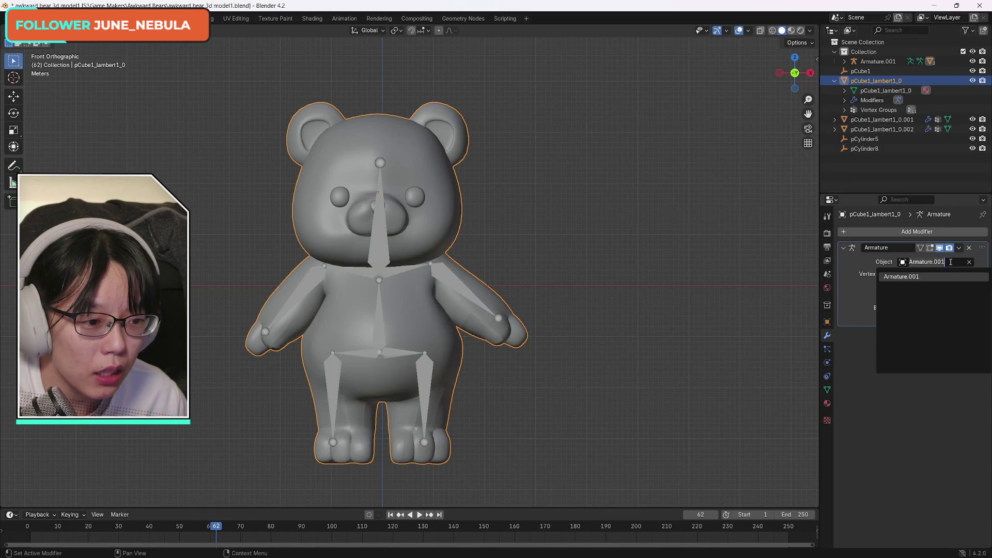
pyautogui.click(917, 277)
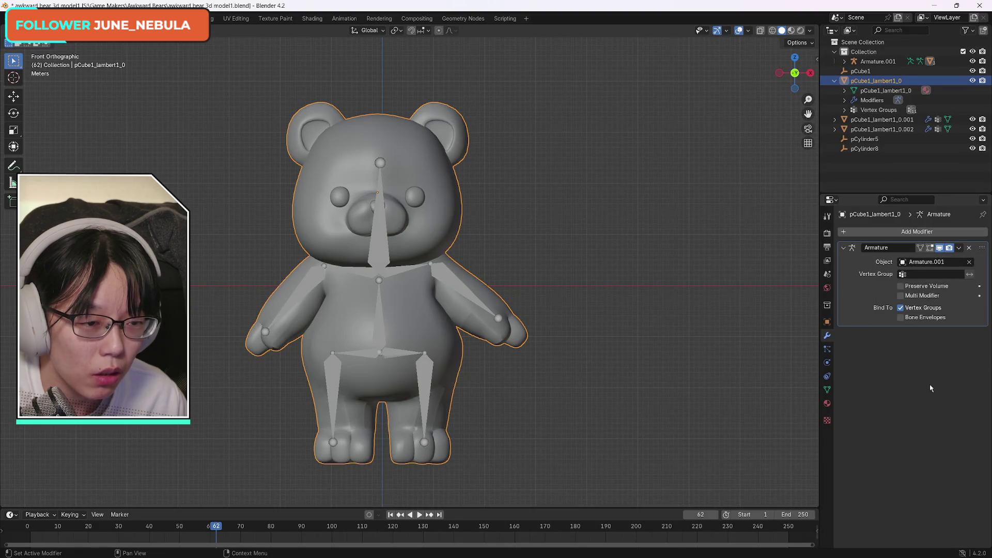
pyautogui.click(881, 119)
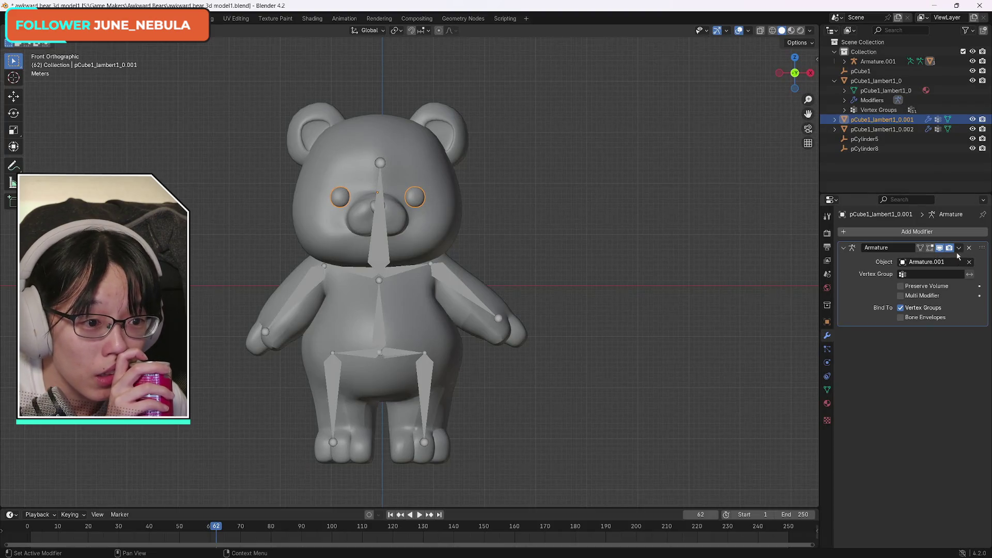
# - Inspect pCube1_lambert1_0.002, pCylinder8 and pCube1, ending with the body mesh pCube1_lambert1_0 selected
pyautogui.click(880, 129)
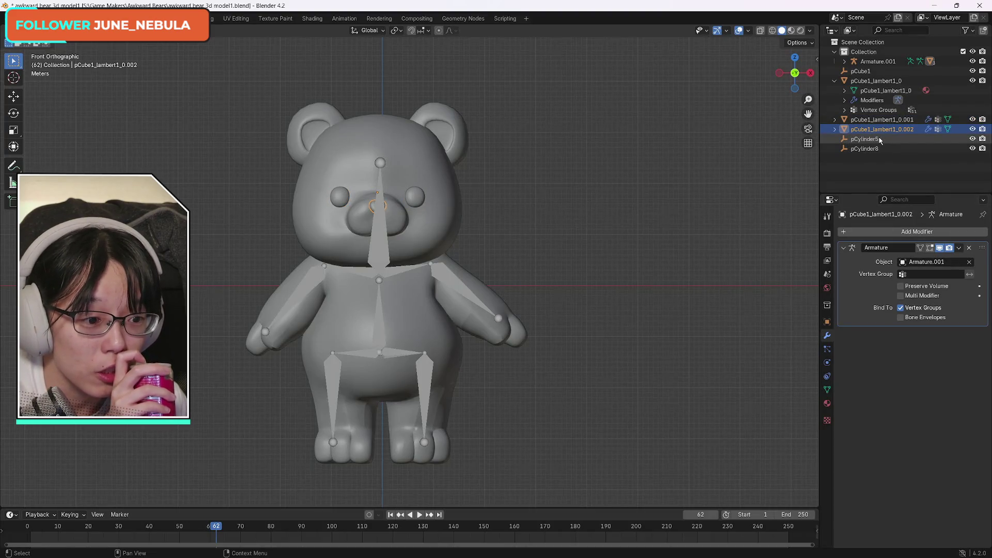
pyautogui.click(880, 140)
pyautogui.click(873, 149)
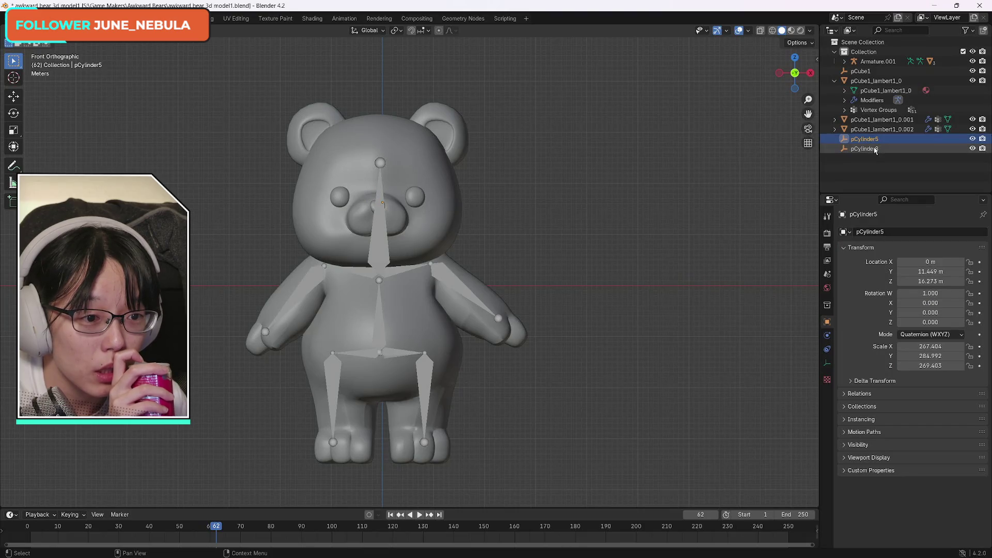
pyautogui.click(873, 82)
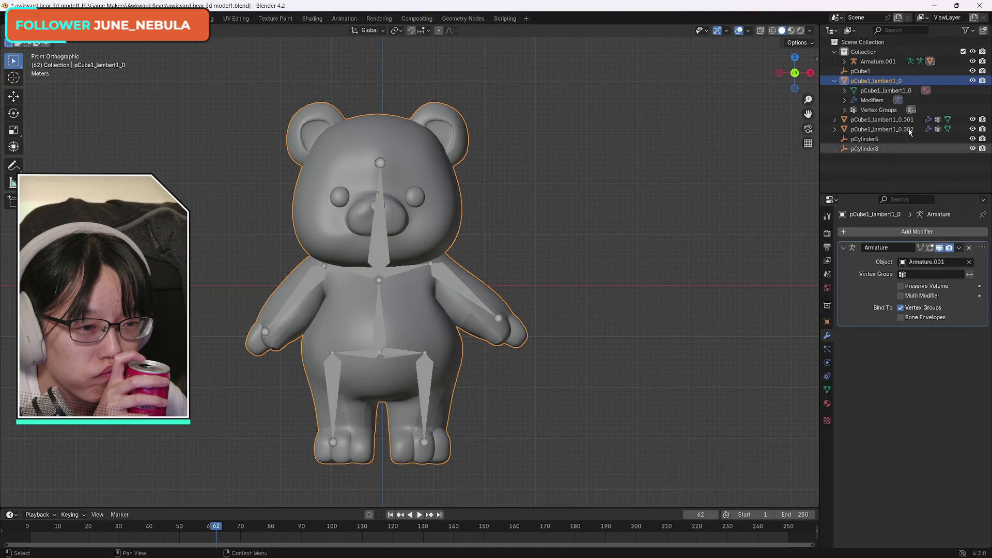
pyautogui.click(861, 71)
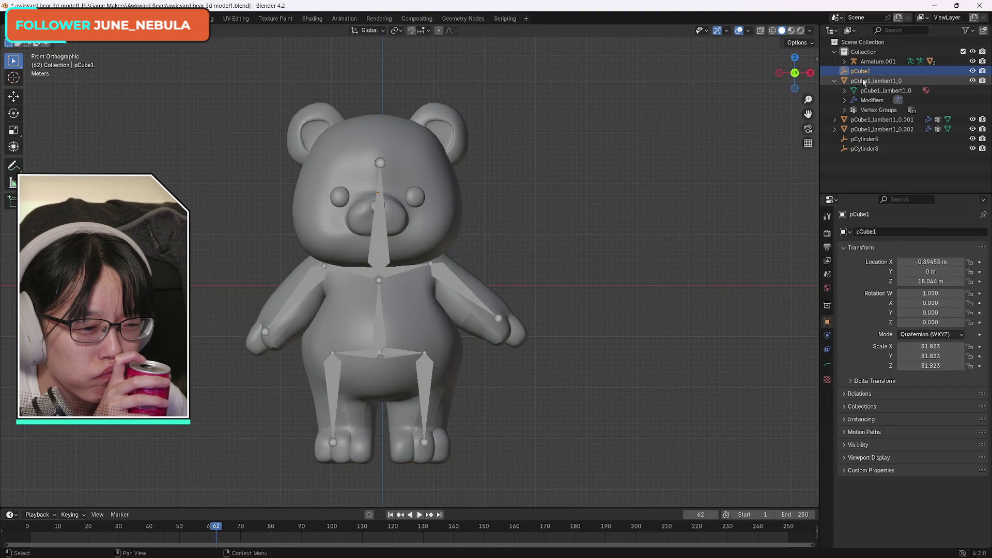
pyautogui.click(863, 81)
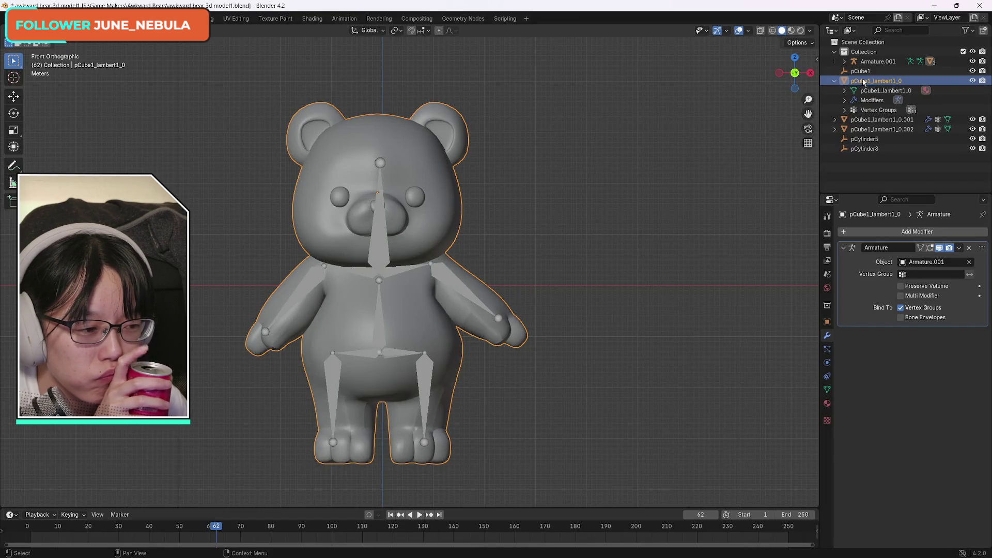
pyautogui.click(866, 71)
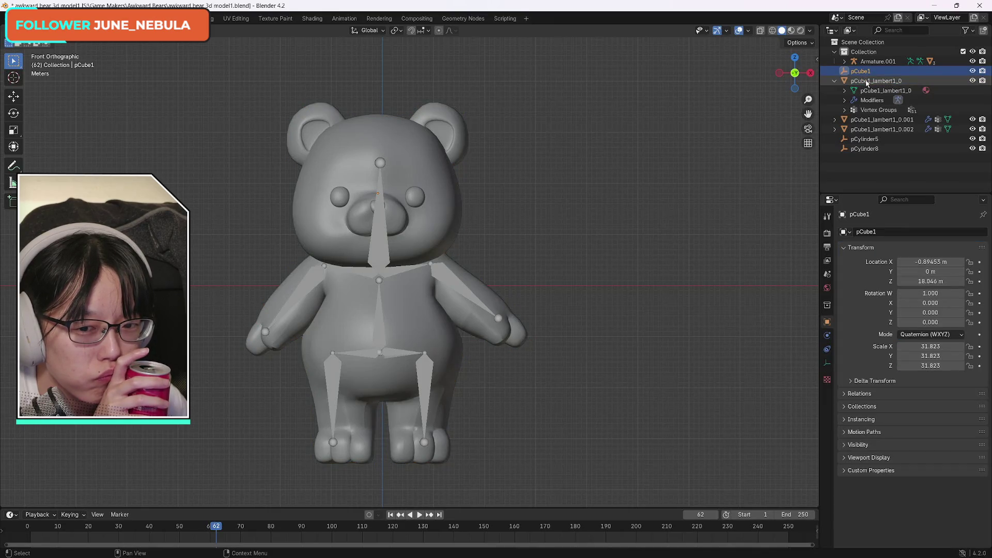
pyautogui.click(867, 81)
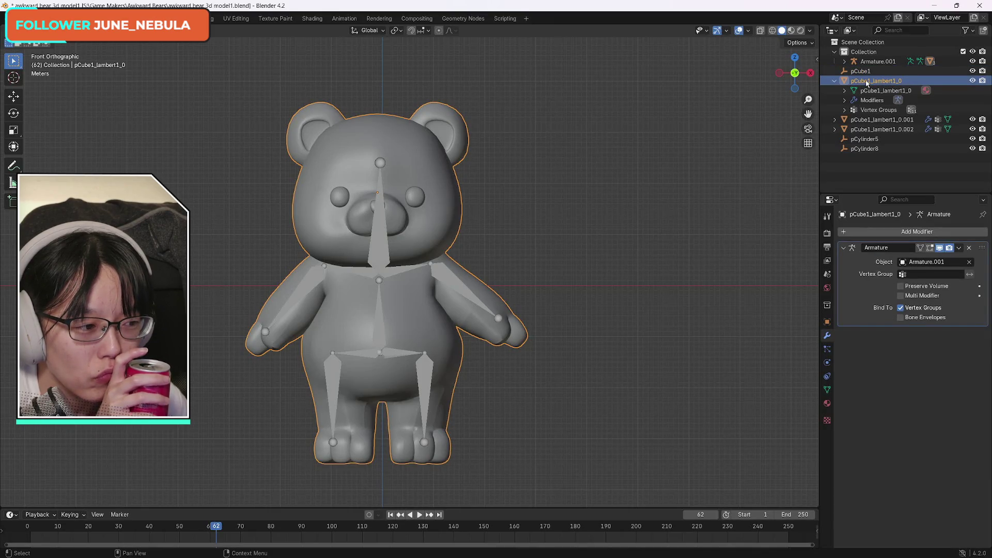
# - Remove the body mesh's Armature modifier, then select the eye mesh pCube1_lambert1_0.001
pyautogui.hotkey('ctrl', 'x')
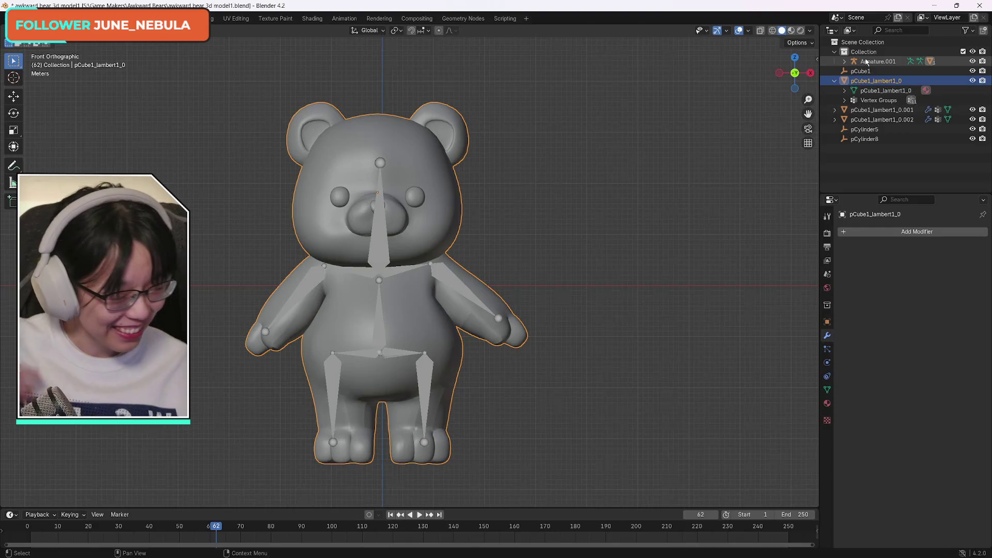
pyautogui.click(877, 63)
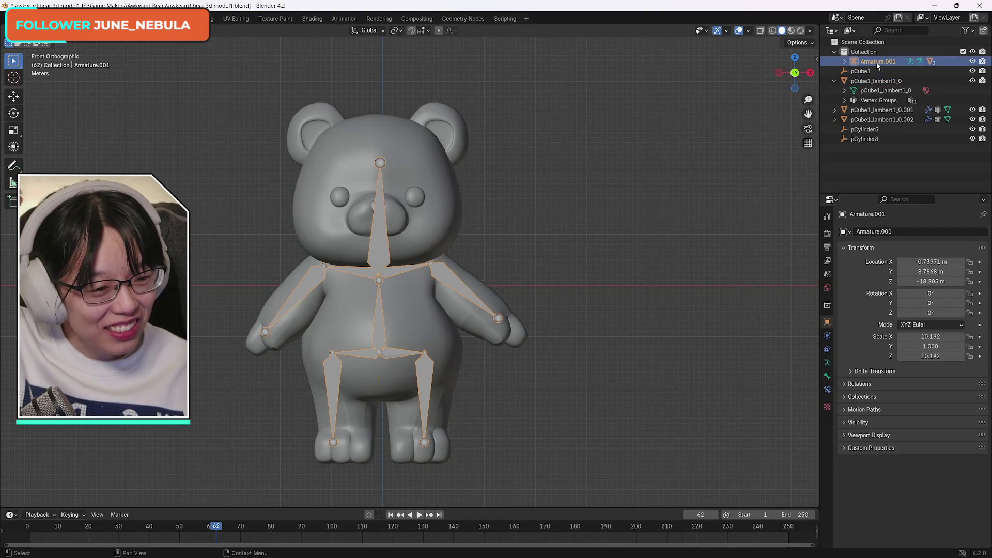
pyautogui.click(874, 70)
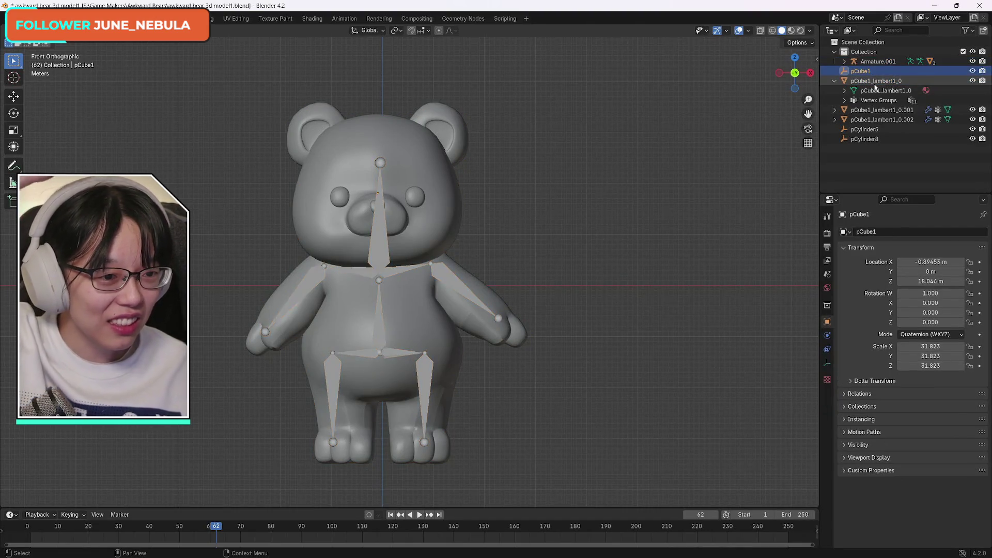
pyautogui.click(871, 82)
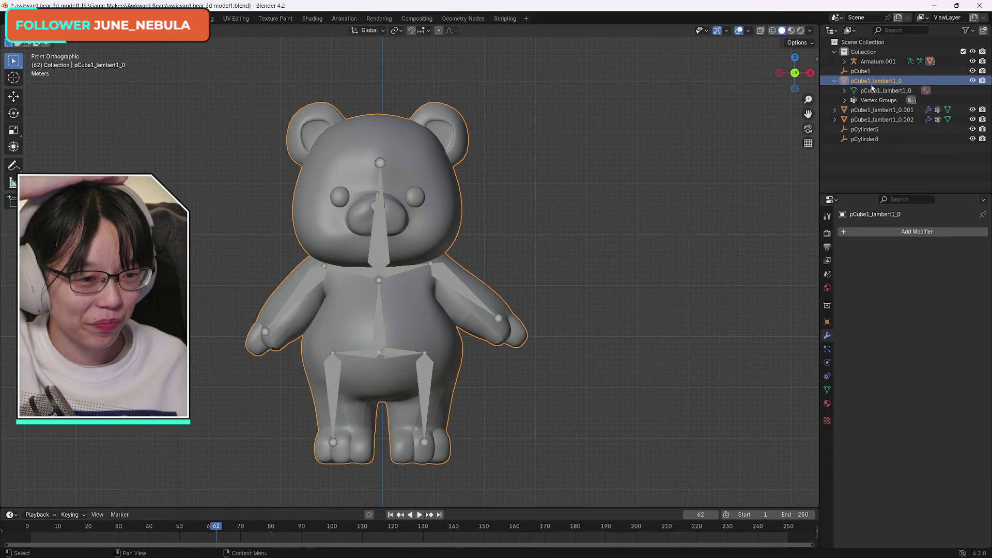
pyautogui.click(835, 81)
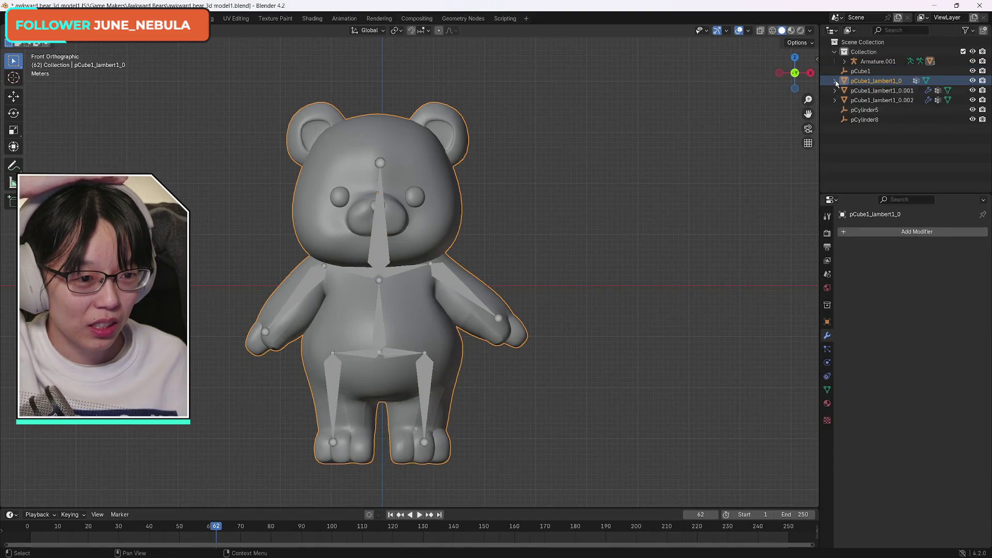
pyautogui.click(852, 91)
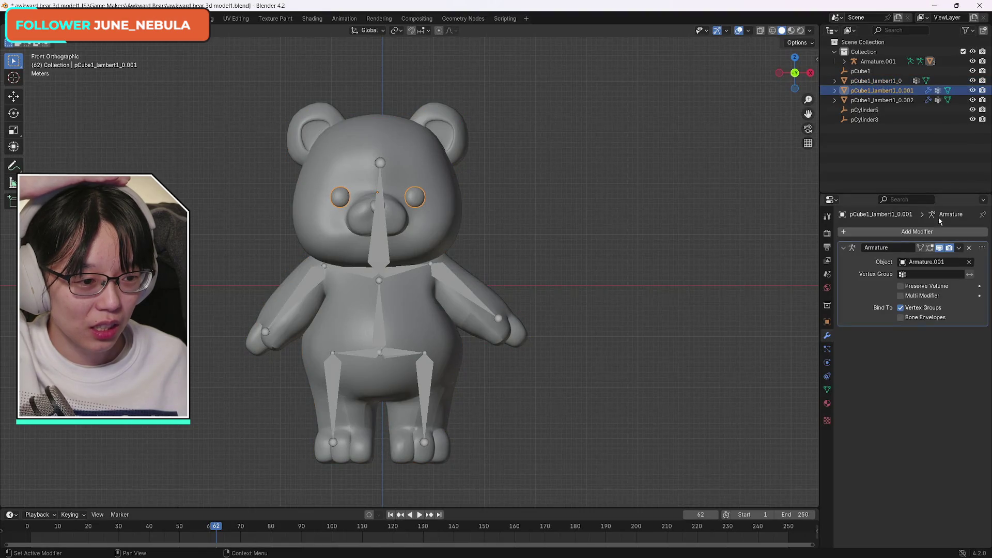
pyautogui.click(958, 248)
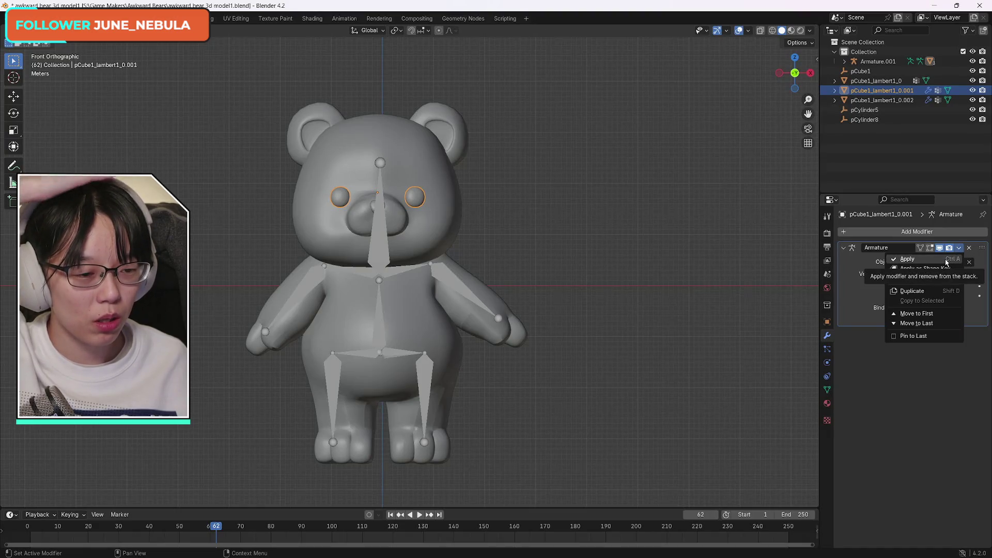
# - Apply the eye mesh's Armature modifier, undoing once and applying it again
pyautogui.click(946, 263)
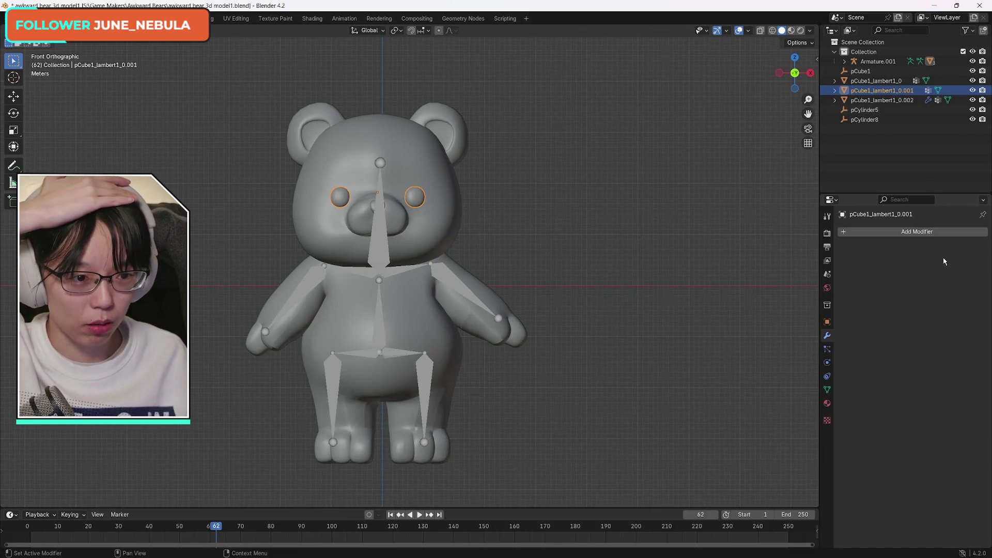
pyautogui.hotkey('ctrl', 'z')
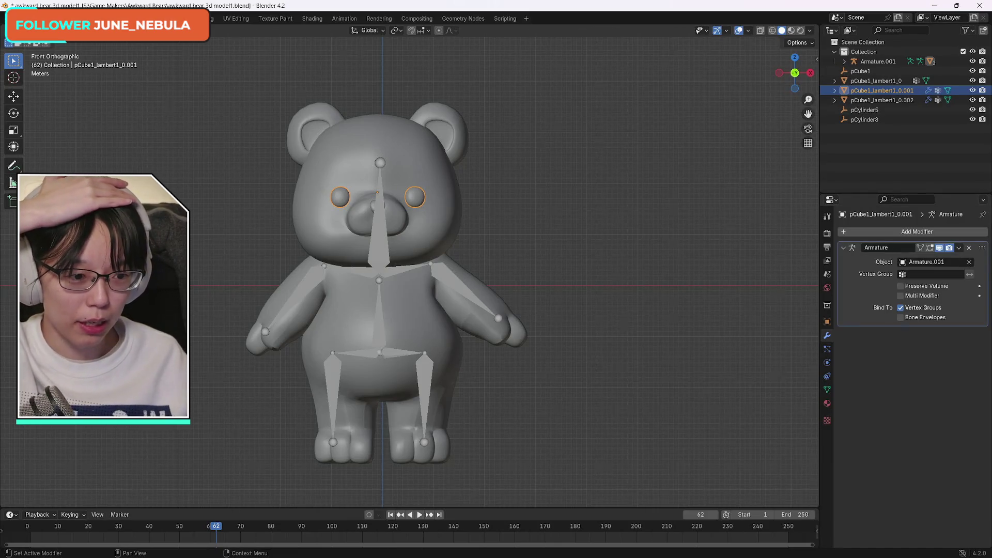
pyautogui.click(844, 248)
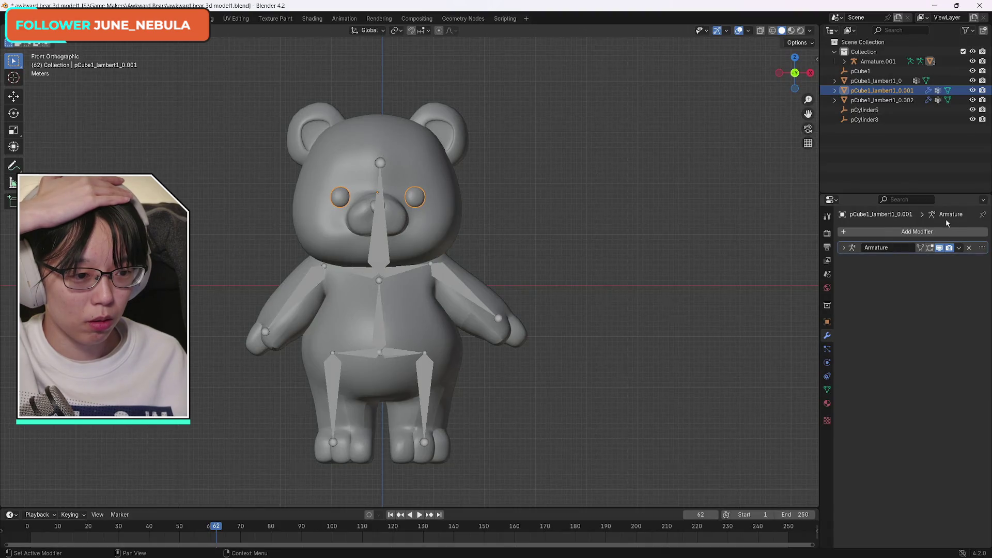
pyautogui.click(960, 248)
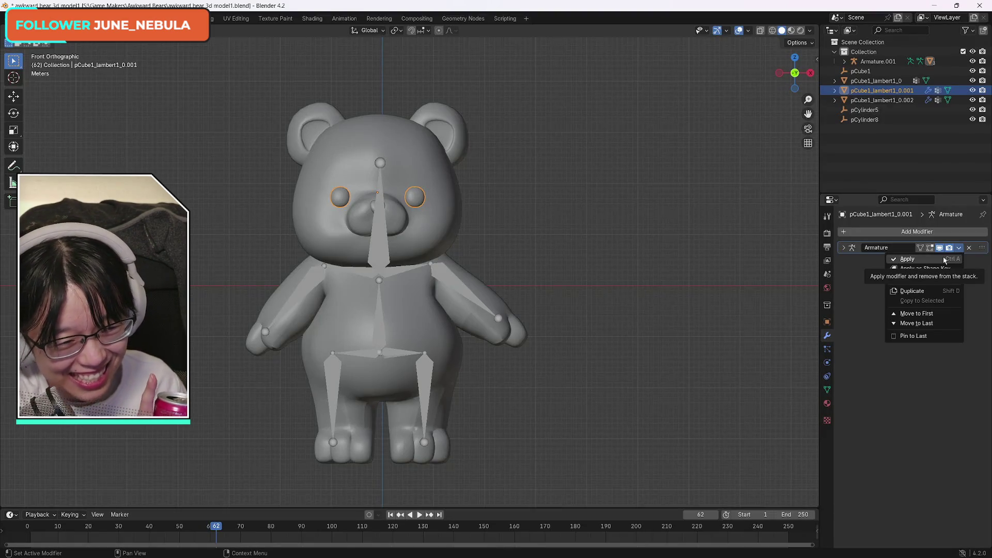
pyautogui.click(969, 250)
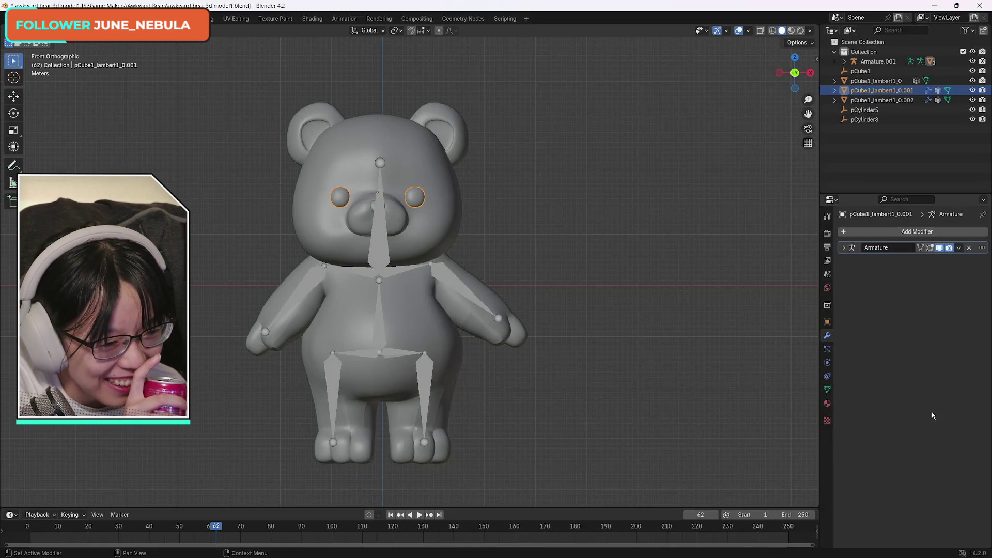
pyautogui.click(959, 248)
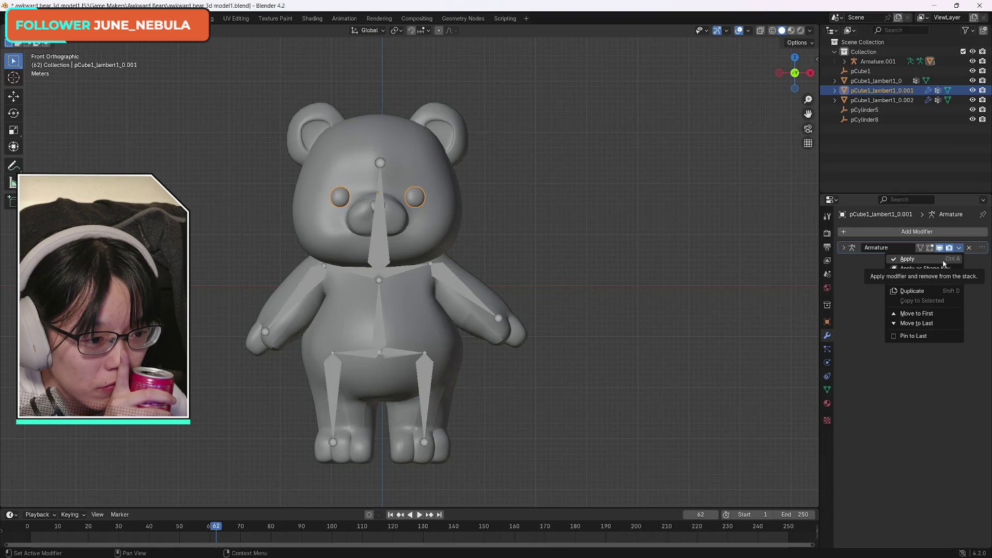
pyautogui.click(943, 264)
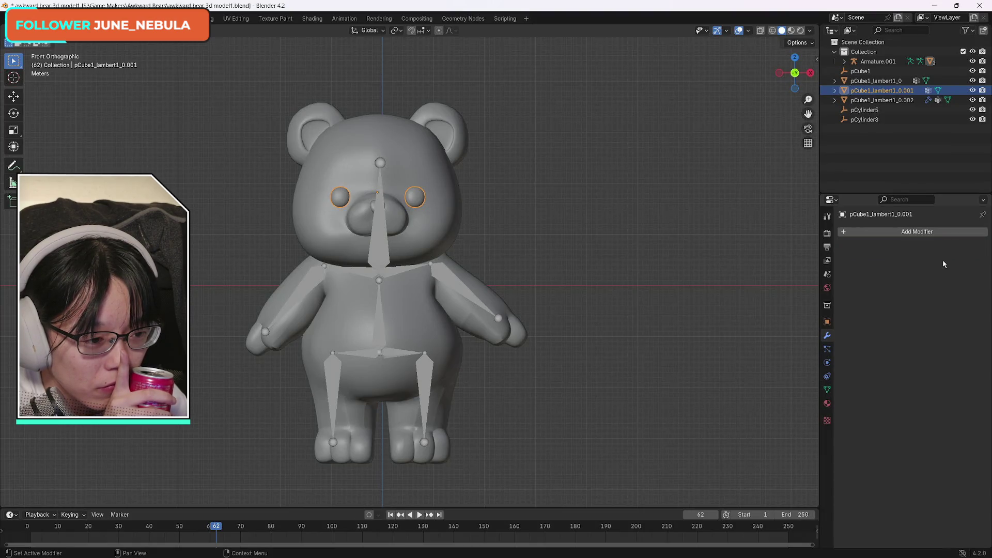
# - Step through Armature.001, the body, eyes and nose pCube1_lambert1_0.002 to compare their modifiers
pyautogui.click(906, 100)
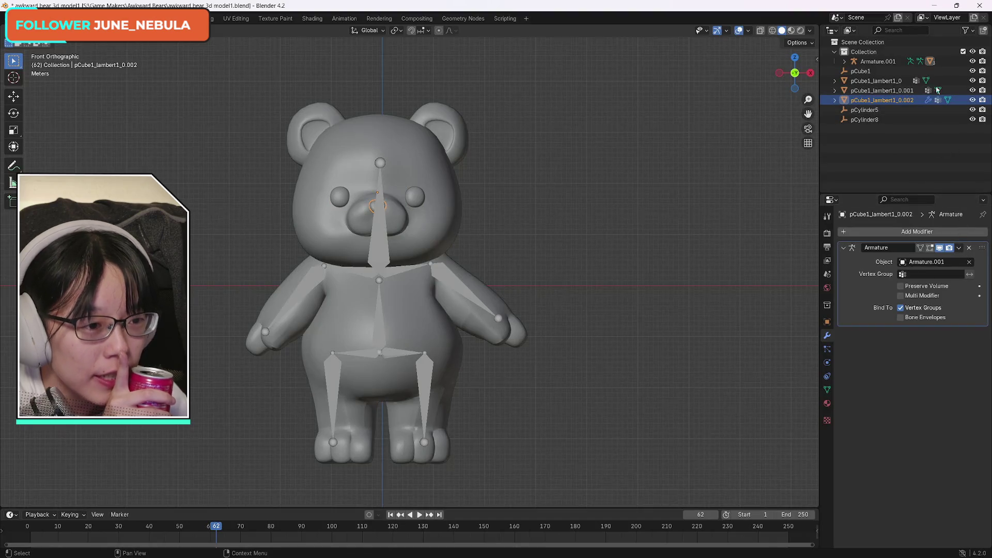
pyautogui.click(882, 91)
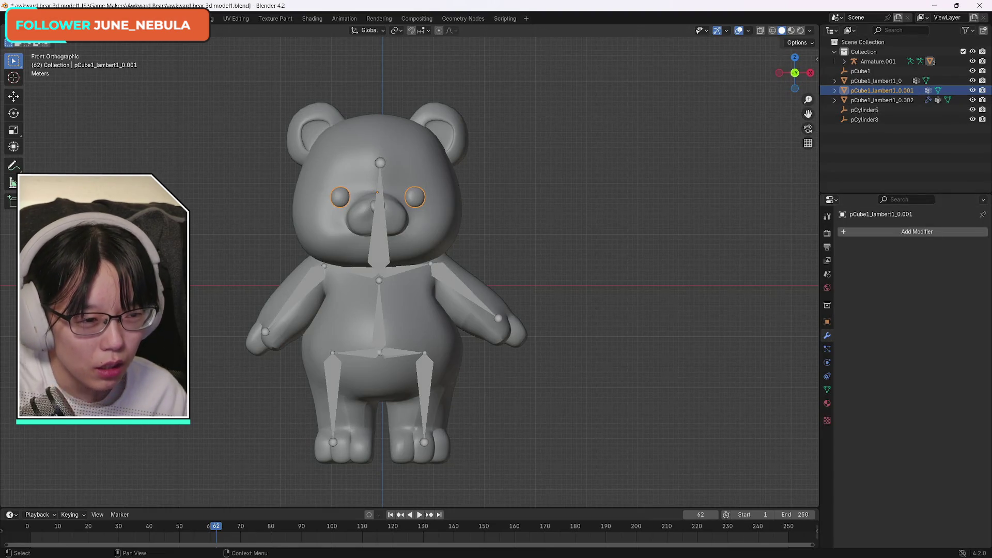
pyautogui.press('Down')
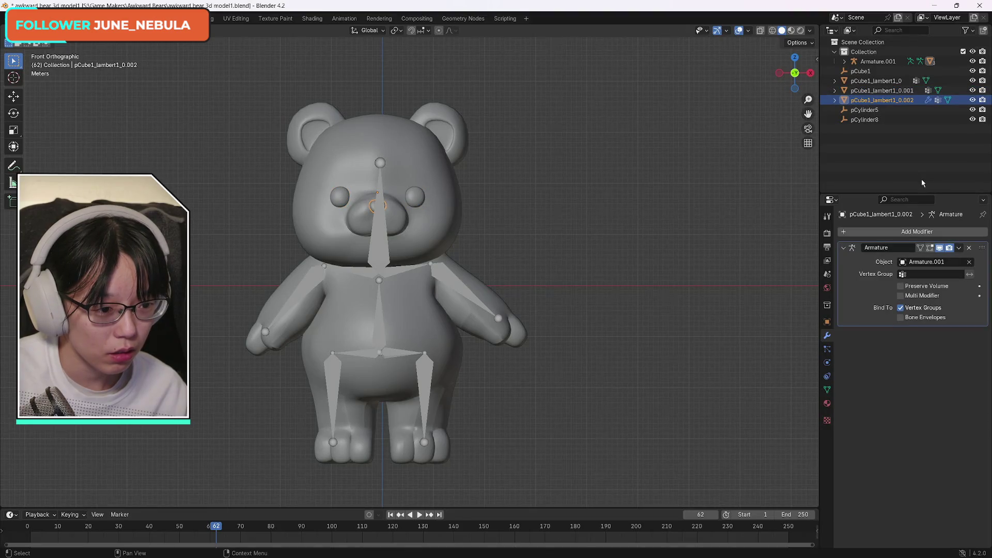
pyautogui.click(894, 61)
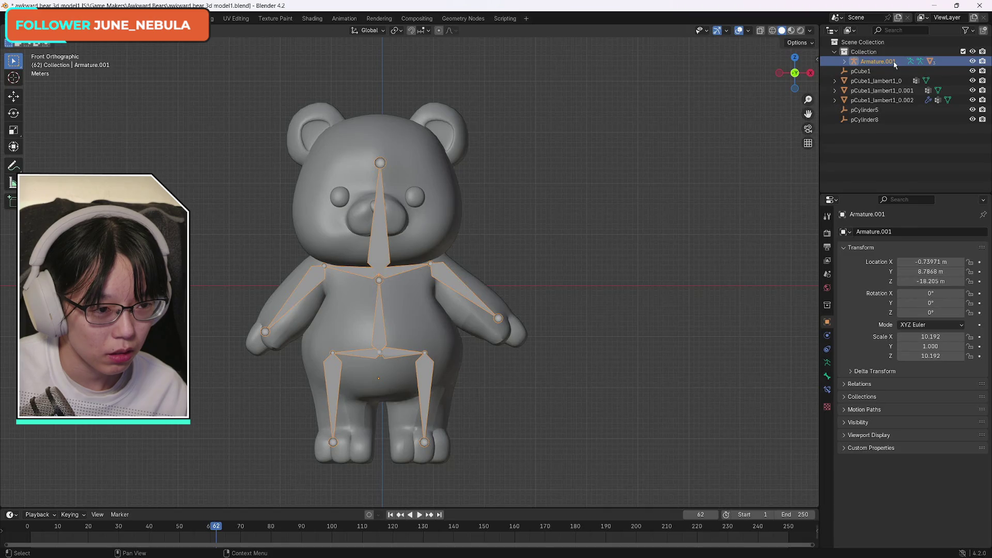
pyautogui.press('Down')
pyautogui.press('Down')
pyautogui.press('Down')
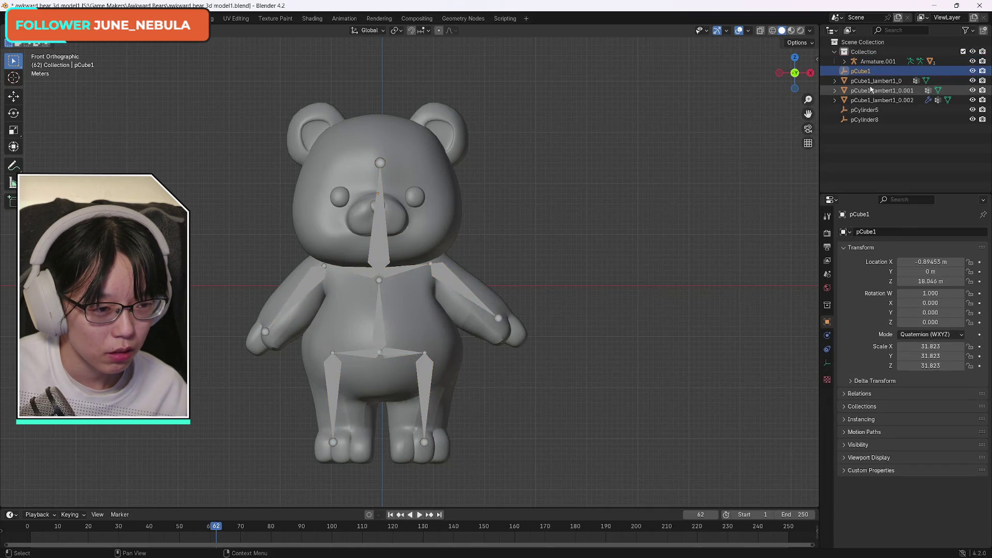
pyautogui.click(870, 81)
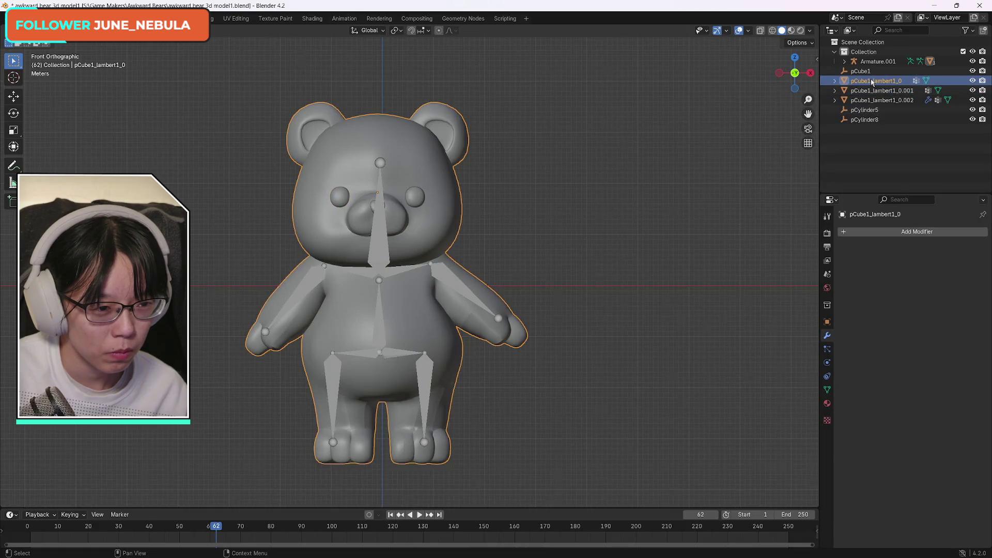
pyautogui.click(872, 90)
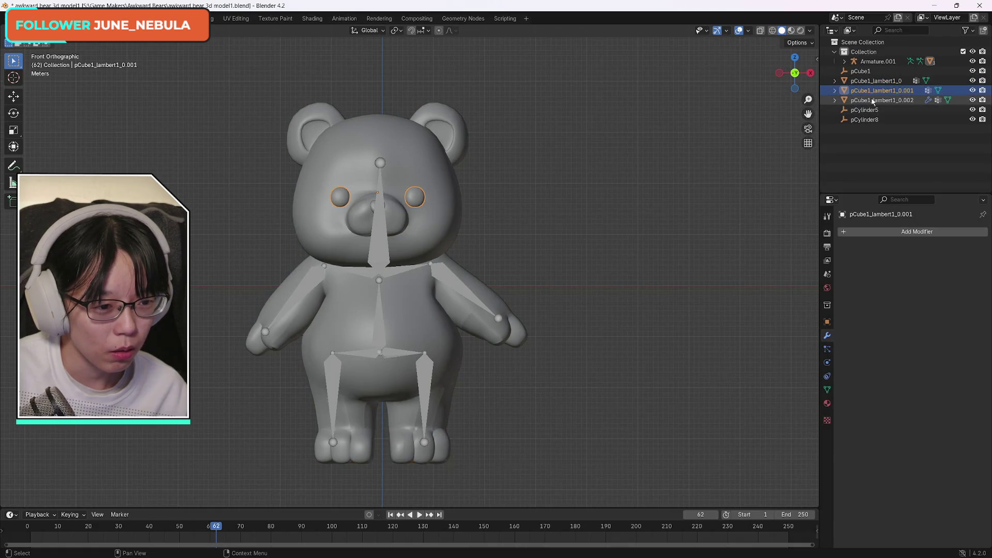
pyautogui.click(872, 100)
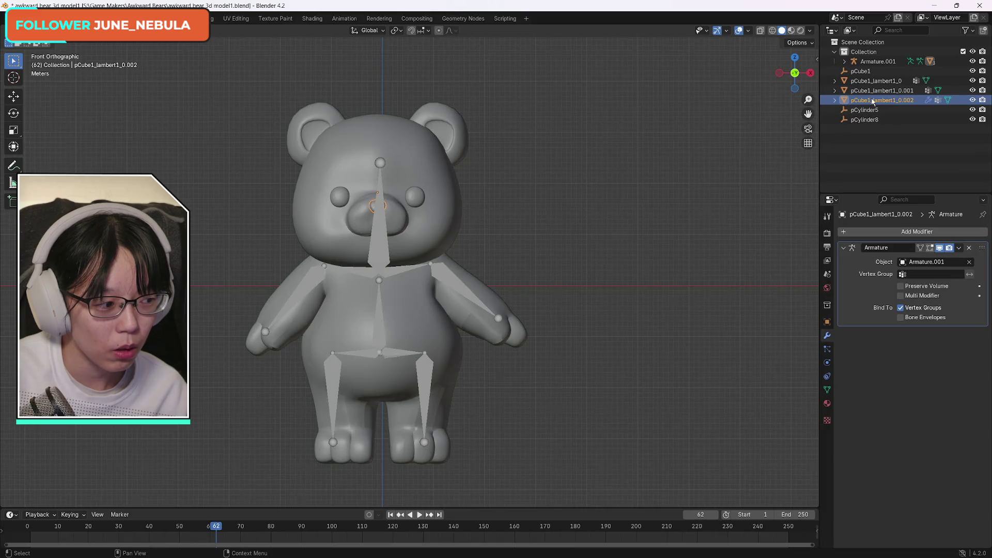
pyautogui.press('Up')
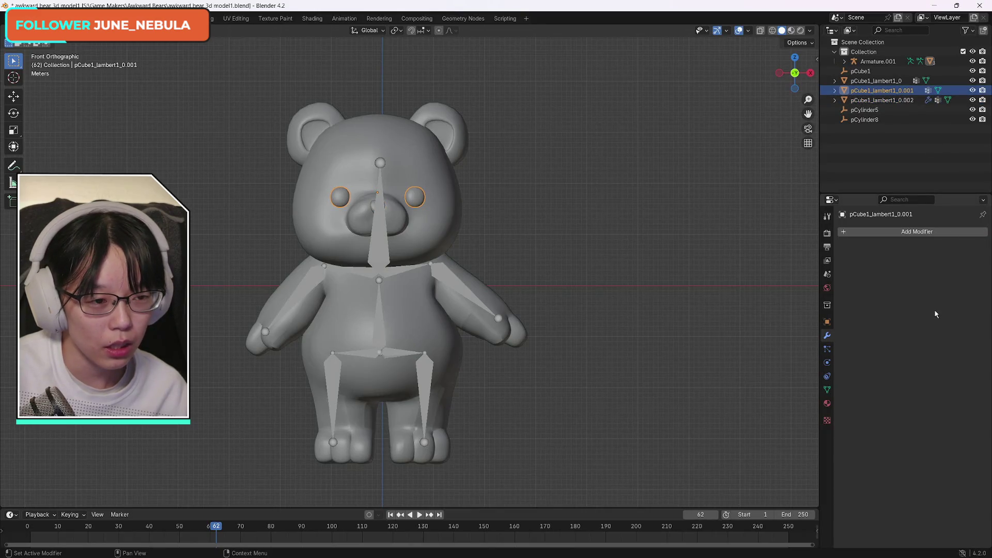
pyautogui.press('Down')
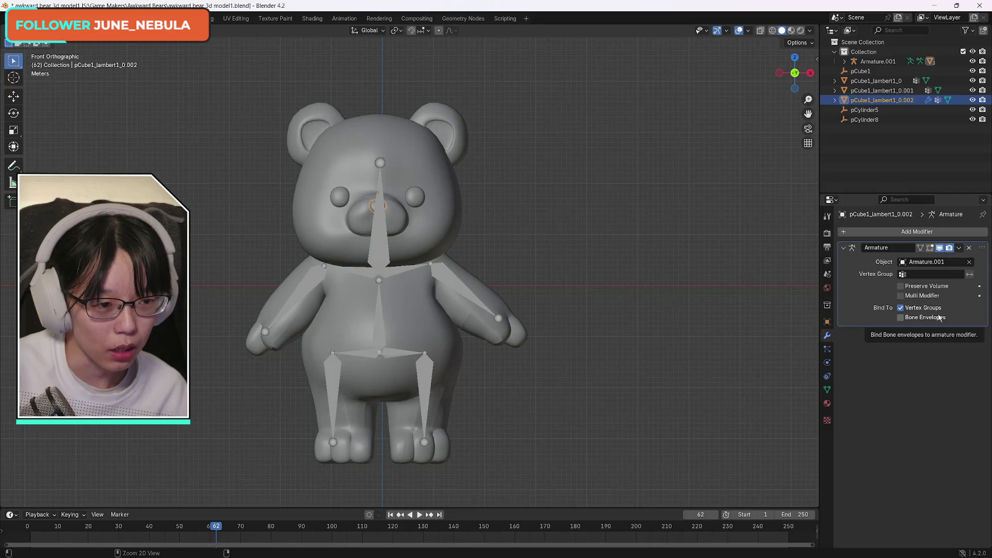
pyautogui.press('Up')
pyautogui.press('Up')
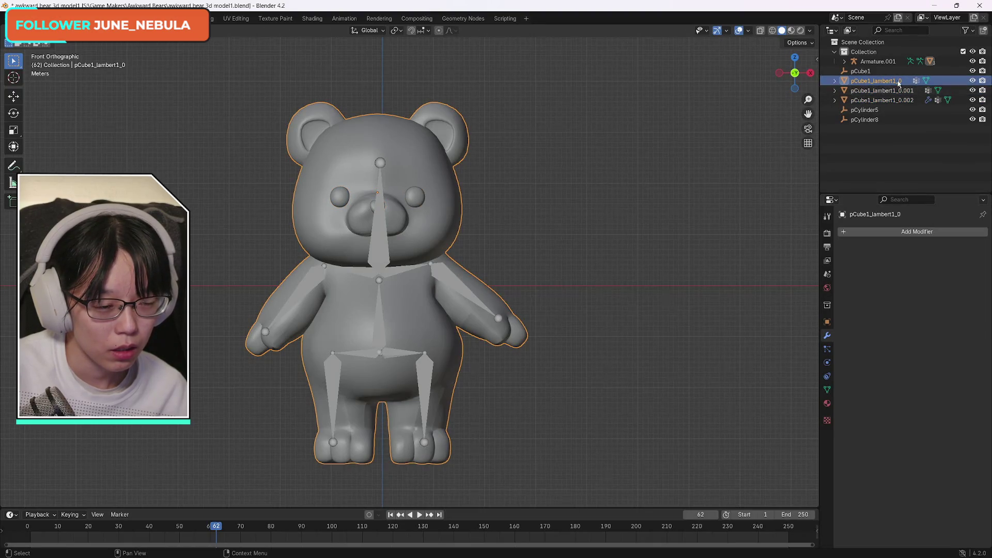
# - Recheck the eyes and nose meshes' modifiers and the eyes' vertex groups
pyautogui.click(907, 92)
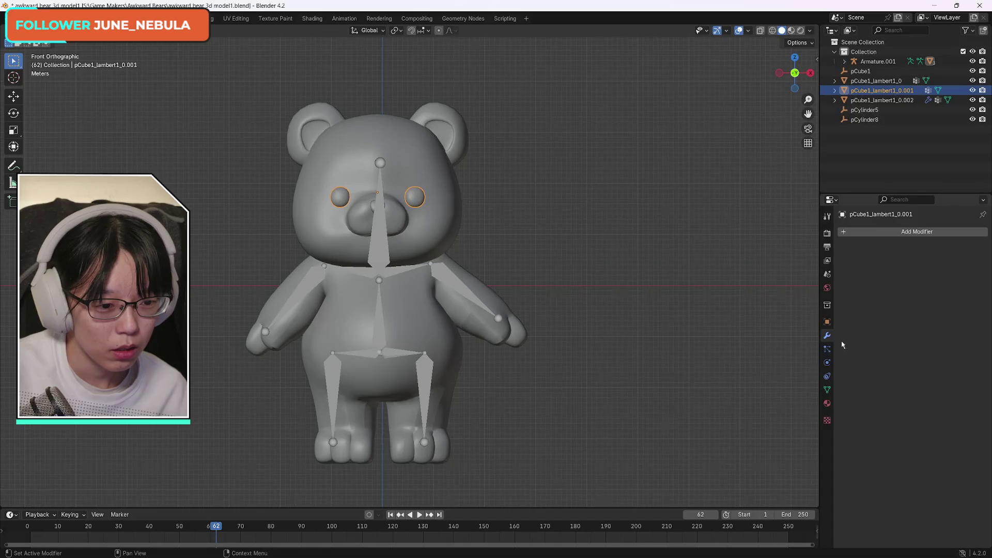
pyautogui.click(827, 349)
pyautogui.click(826, 335)
pyautogui.click(901, 81)
pyautogui.click(899, 91)
pyautogui.click(899, 101)
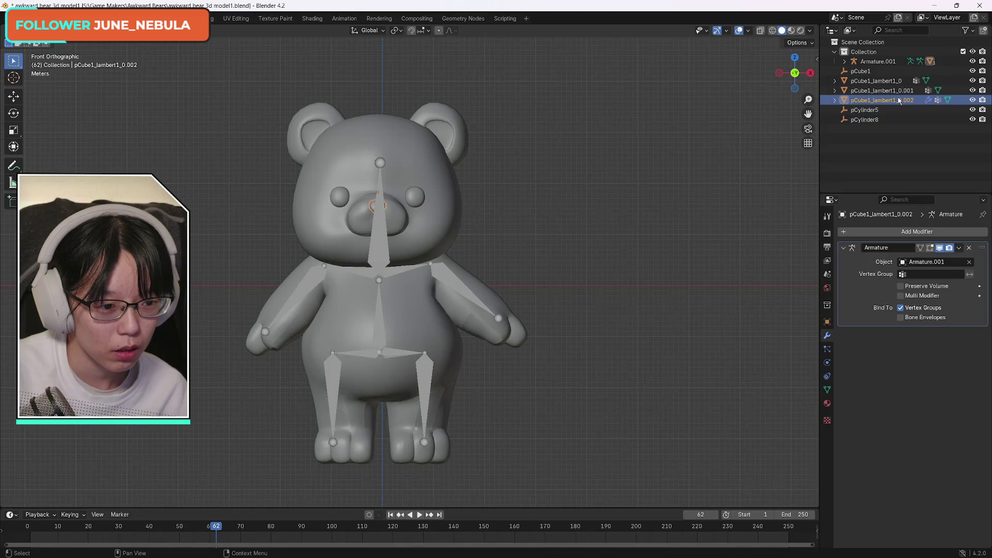
pyautogui.click(881, 90)
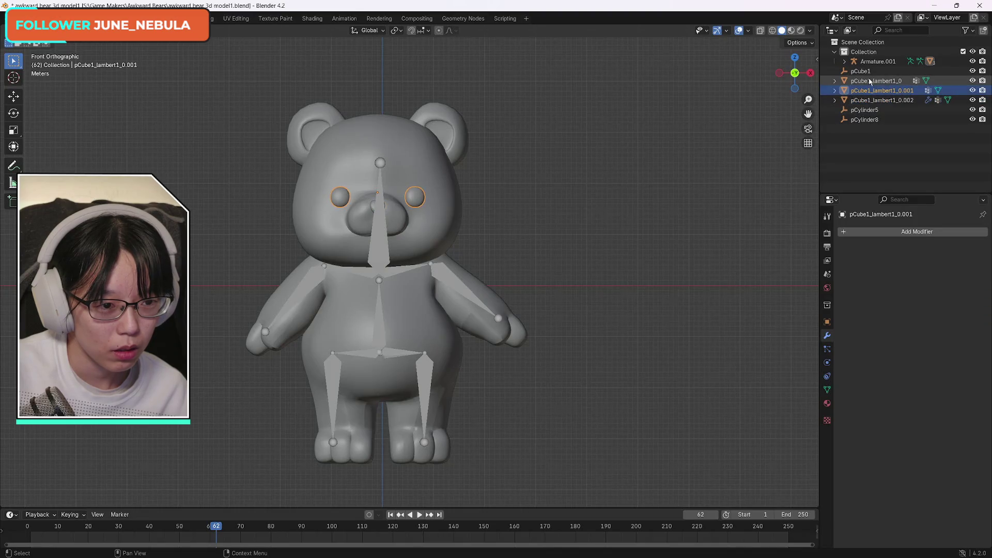
pyautogui.click(835, 91)
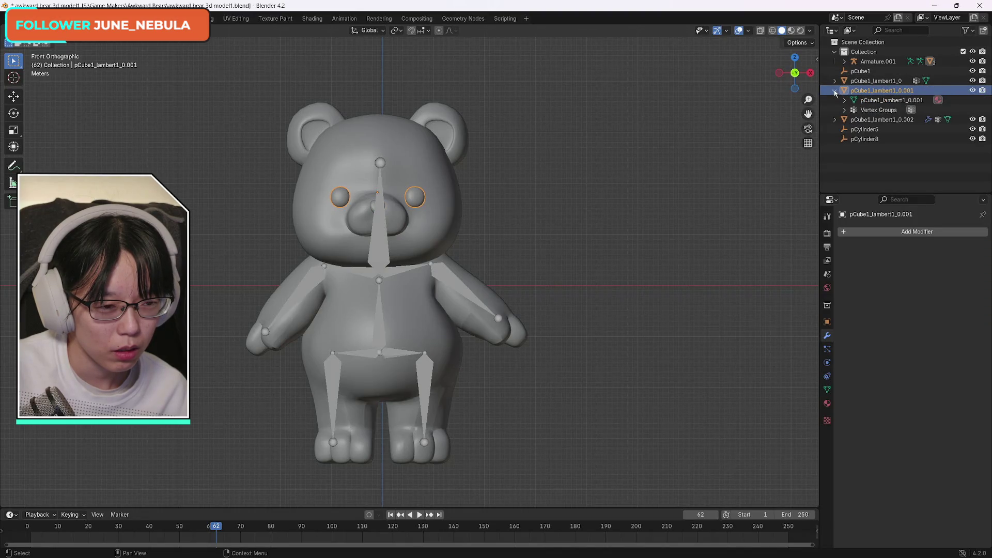
pyautogui.click(835, 91)
pyautogui.click(882, 100)
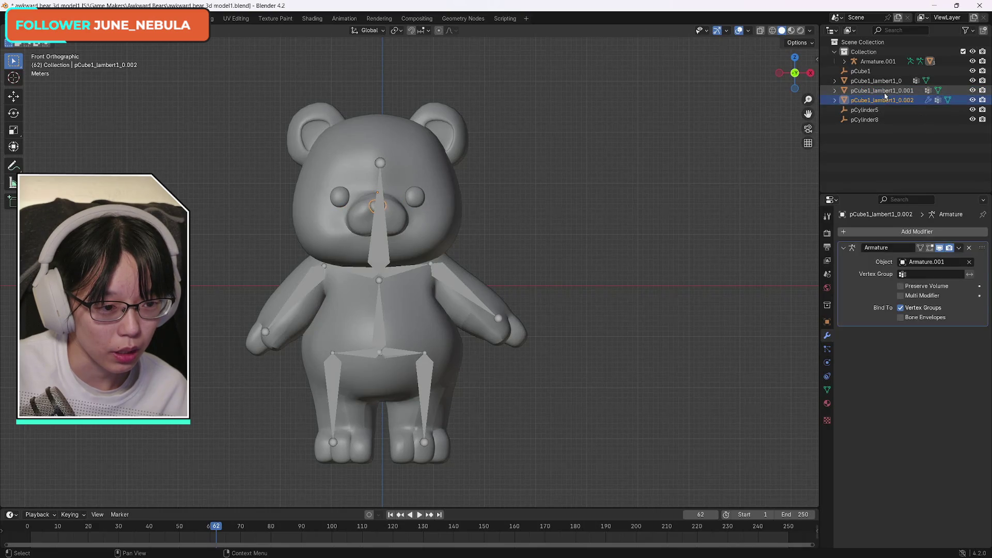
pyautogui.hotkey('ctrl', 'z')
pyautogui.hotkey('ctrl', 'shift', 'z')
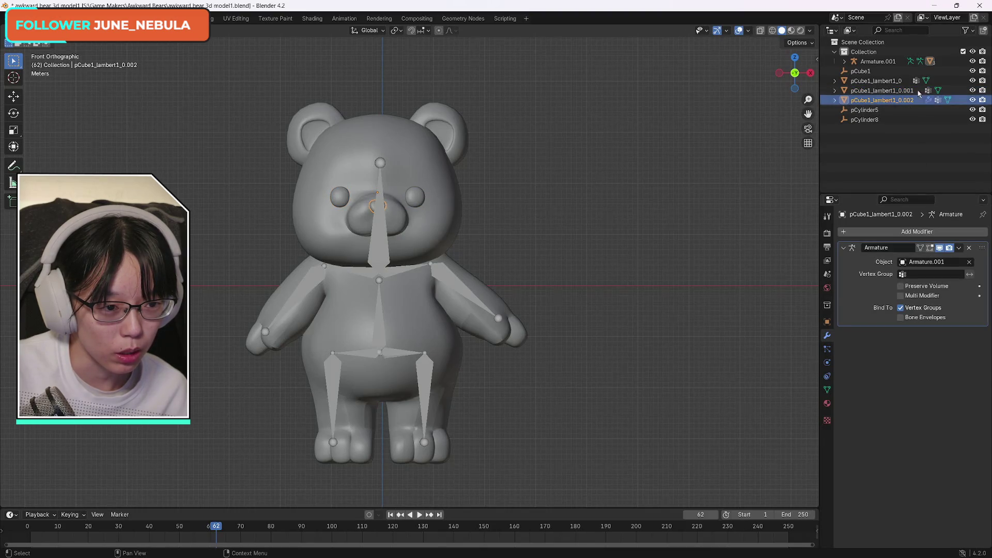
# - Reselect the bear's body mesh and open the File menu
pyautogui.click(900, 91)
pyautogui.press('Up')
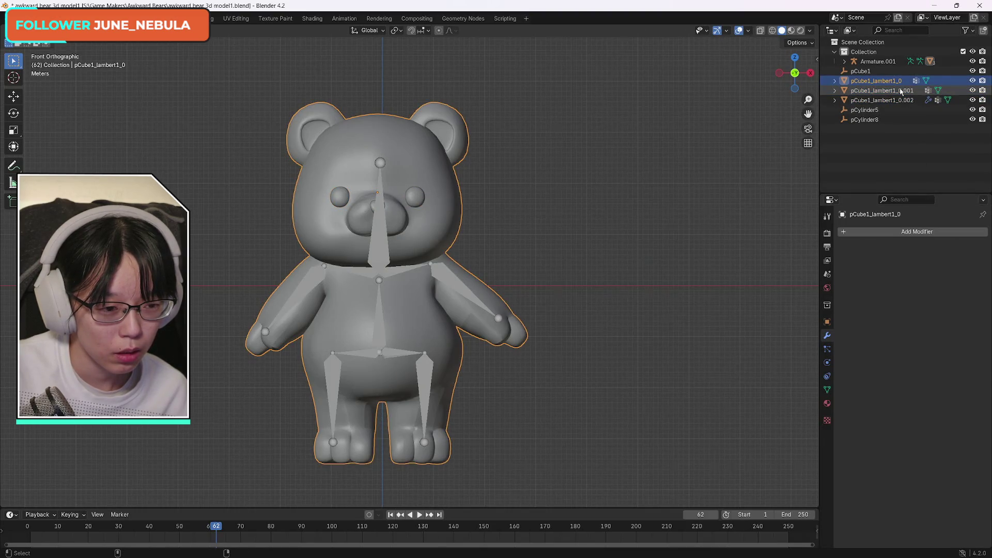
pyautogui.press('Down')
pyautogui.click(895, 83)
pyautogui.click(895, 88)
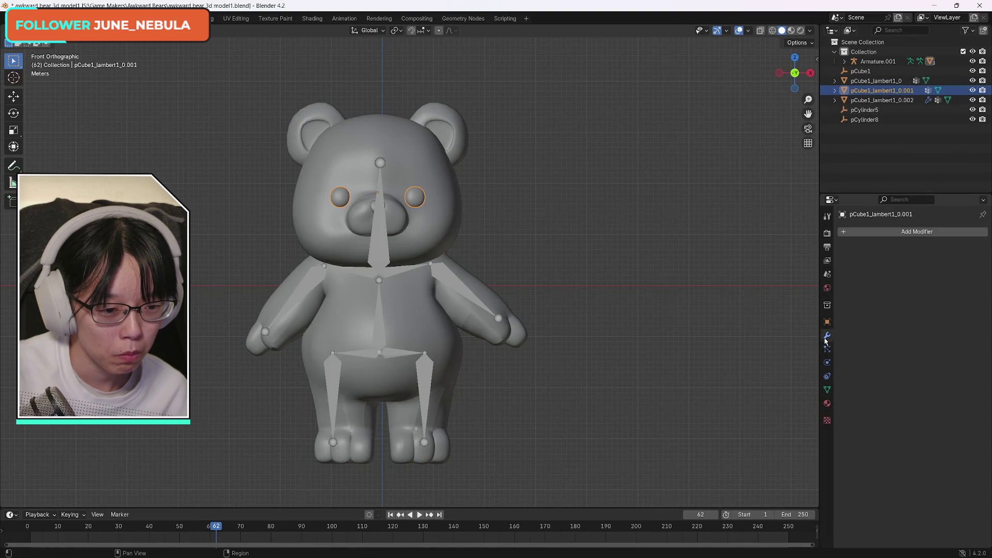
pyautogui.click(878, 81)
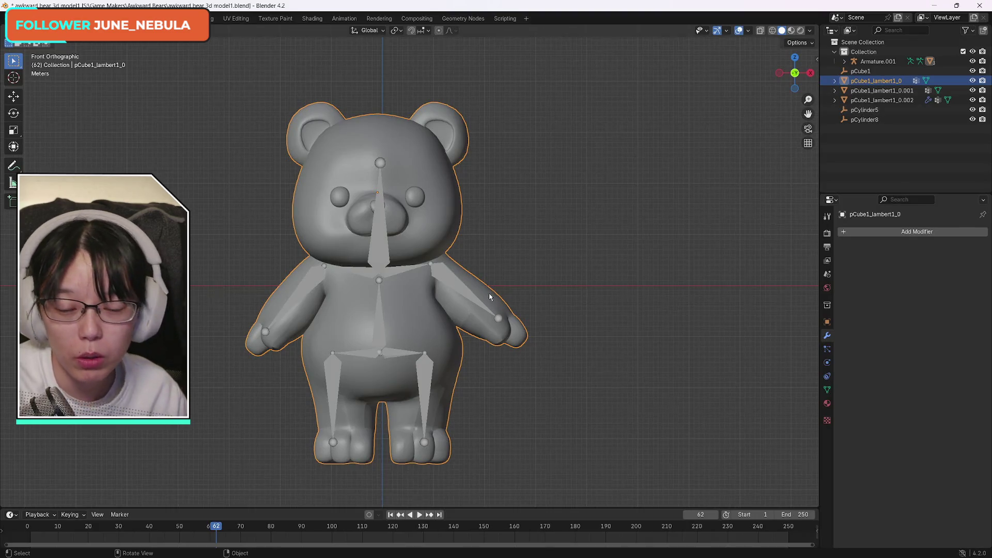
pyautogui.click(21, 18)
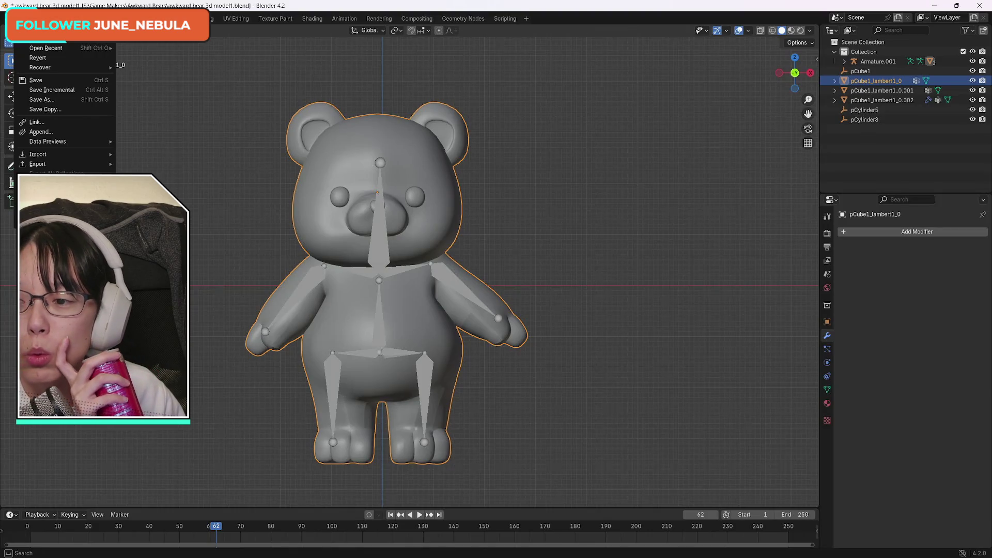
# - Export via glTF 2.0 as glTF Binary, renaming the file to 'awkward bear model.glb'
pyautogui.moveTo(62, 166)
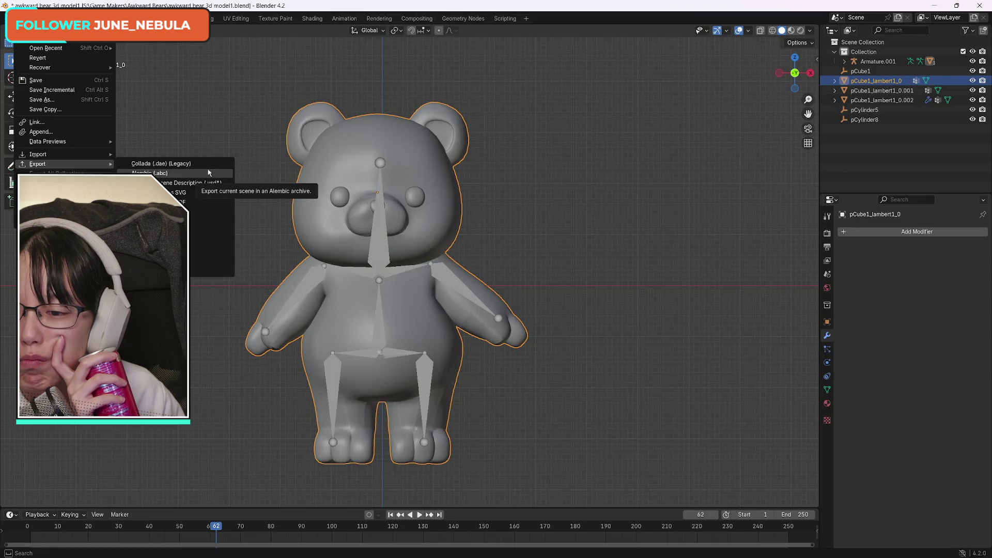
pyautogui.click(205, 261)
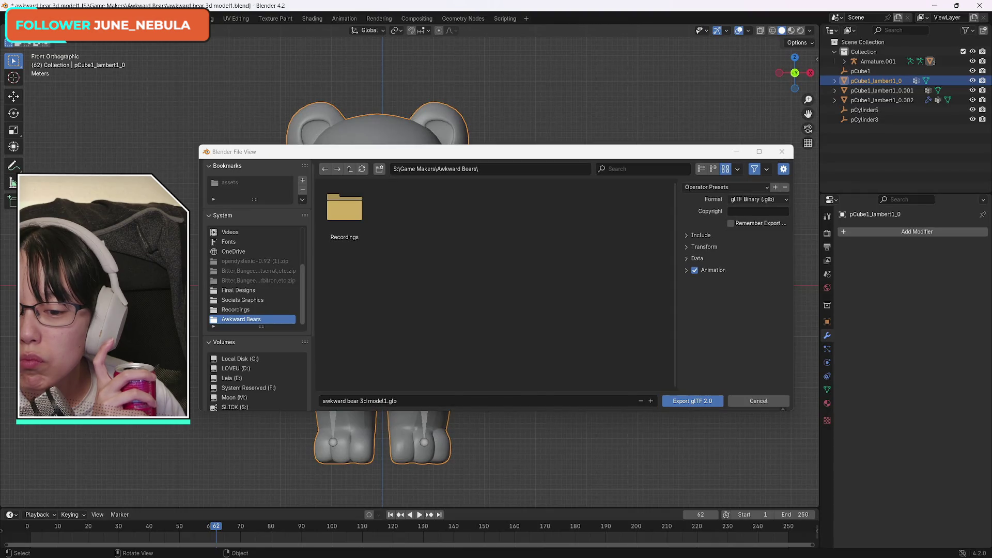
pyautogui.click(387, 401)
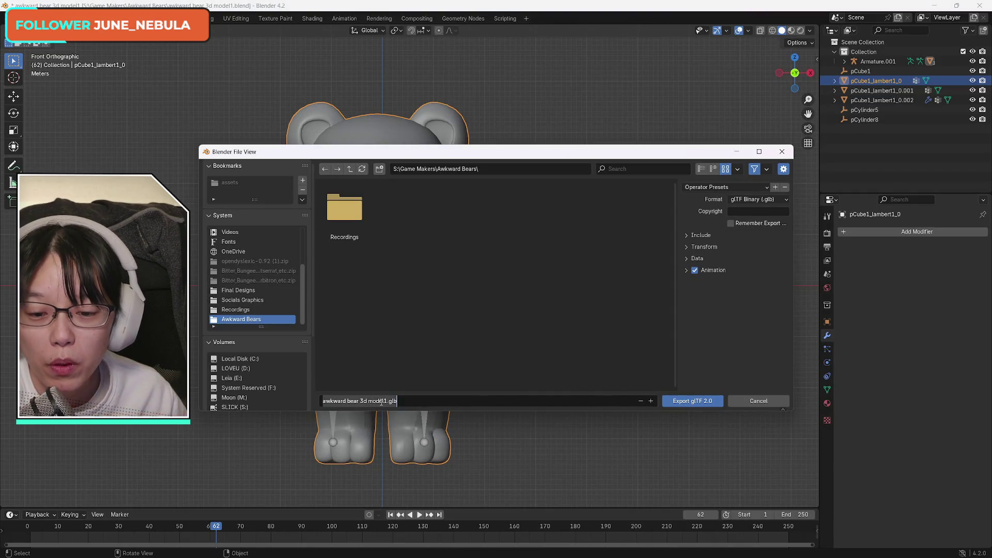
pyautogui.click(386, 401)
pyautogui.press('BackSpace')
pyautogui.press('BackSpace')
pyautogui.press('BackSpace')
pyautogui.press('BackSpace')
pyautogui.press('BackSpace')
pyautogui.press('BackSpace')
pyautogui.press('BackSpace')
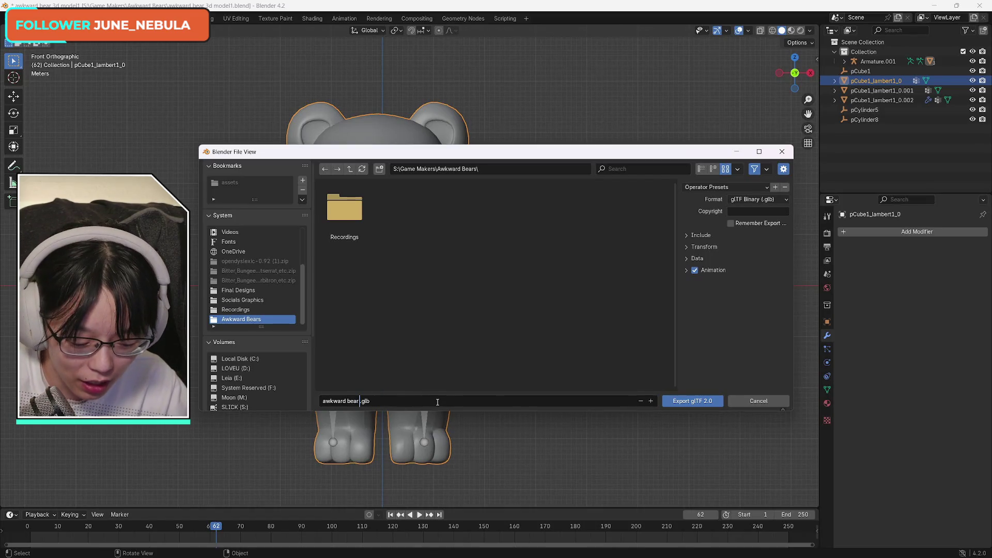
pyautogui.write('model')
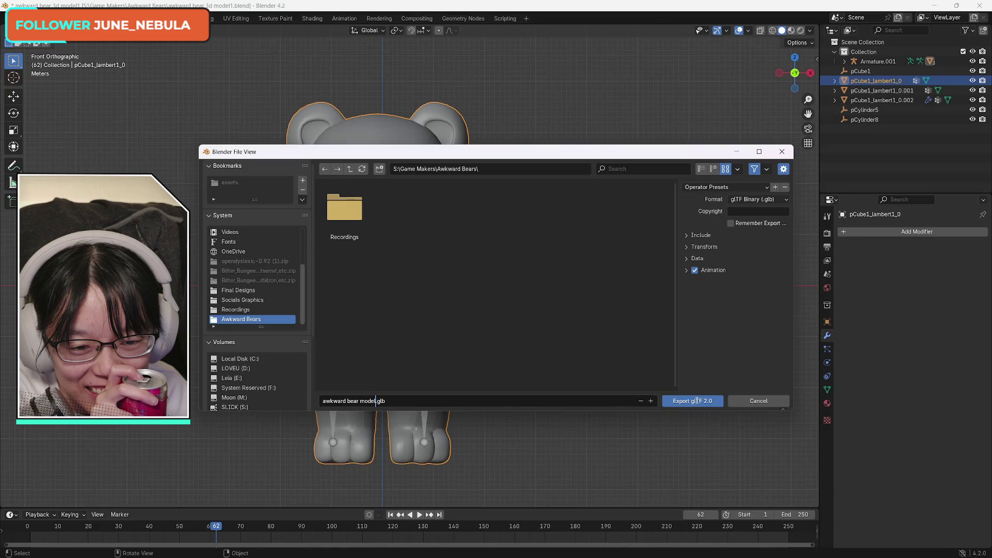
pyautogui.click(696, 401)
pyautogui.click(696, 401)
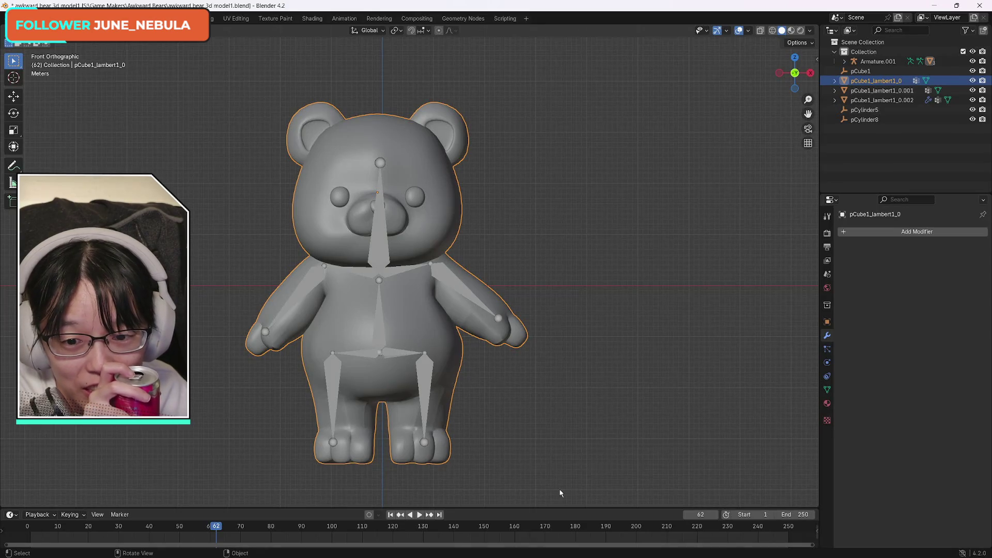
# - Deselect all, box-select the bear mesh with its armature, and open File Explorer with Win+E
pyautogui.hotkey('alt', 'a')
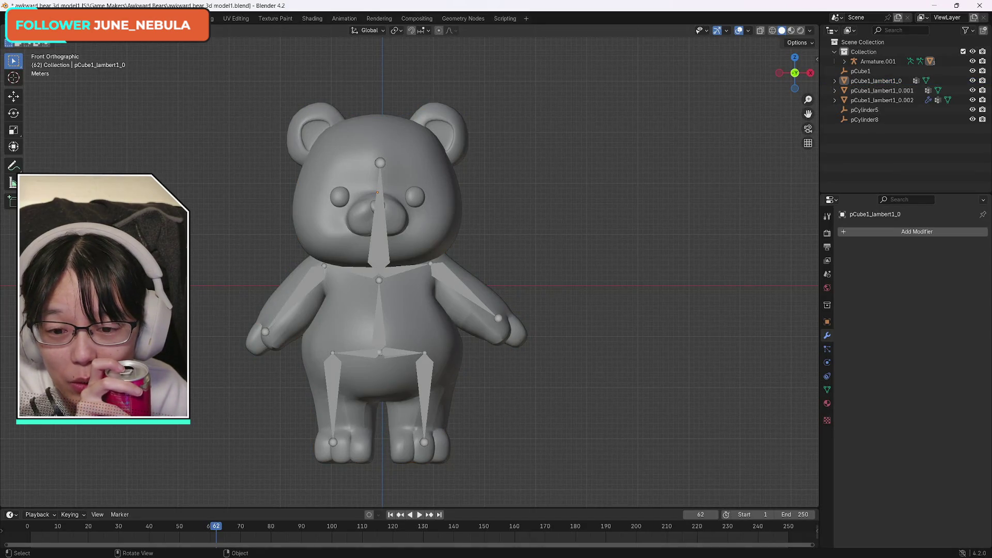
pyautogui.moveTo(187, 66); pyautogui.dragTo(573, 500)
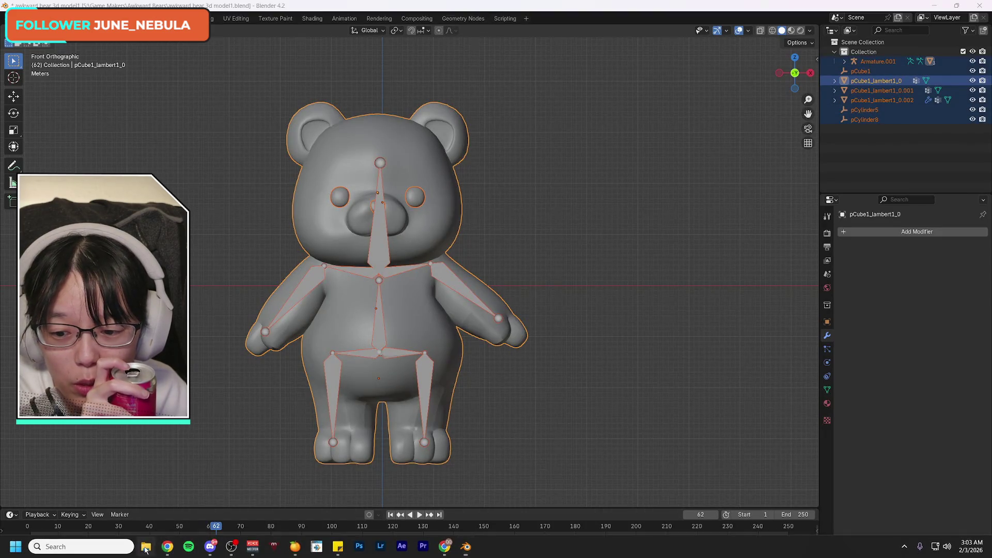
pyautogui.press('super+e')
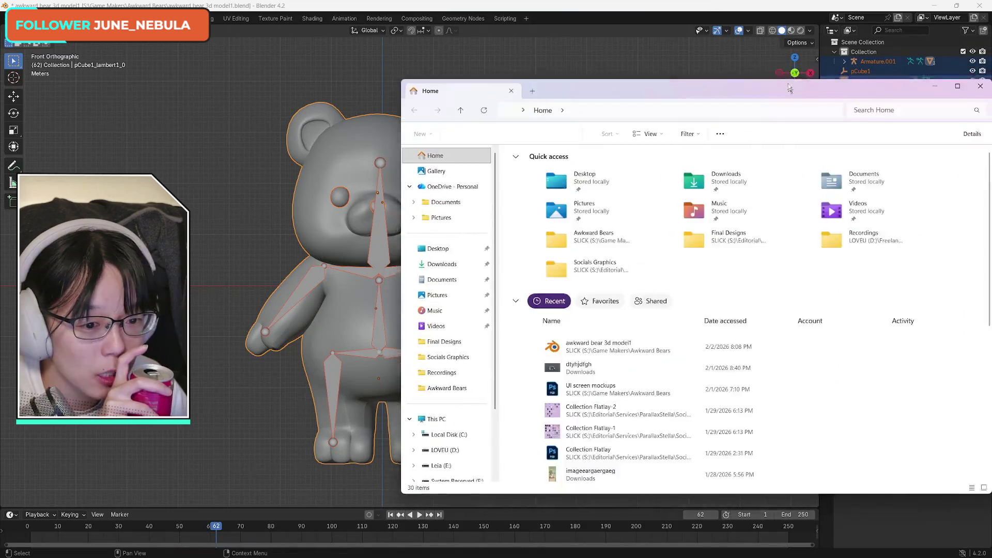
# - Open the Awkward Bears folder and permanently delete awkward bear 3d model1
pyautogui.rightClick(612, 334)
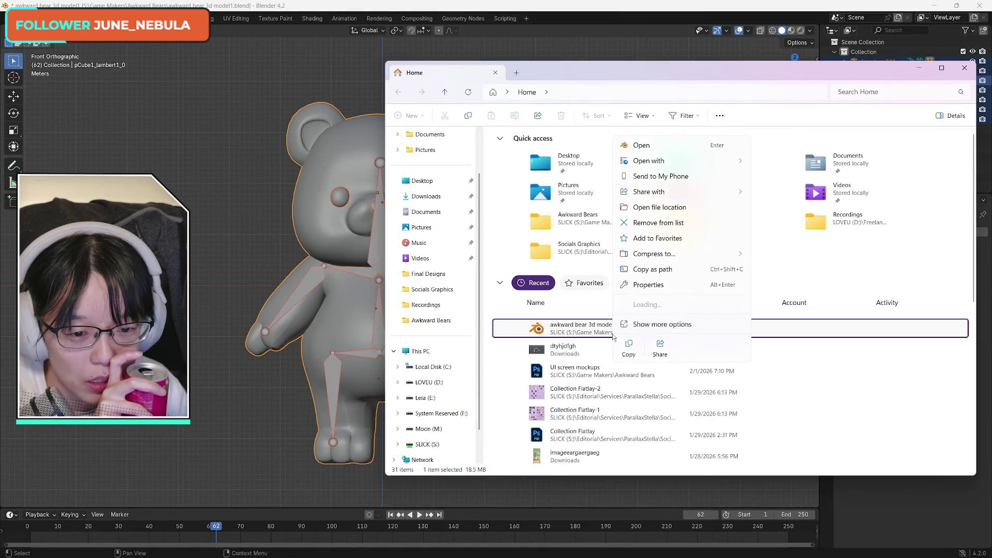
pyautogui.click(678, 214)
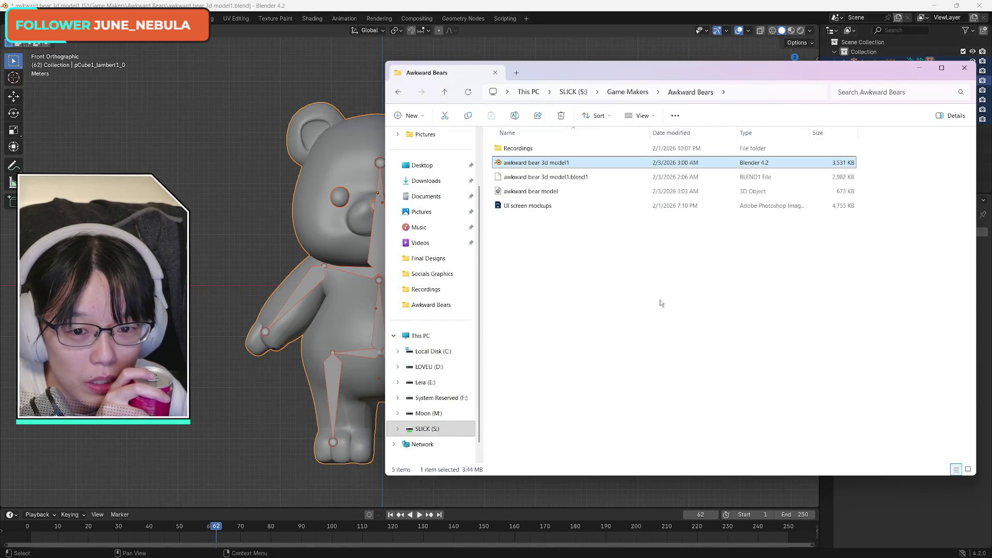
pyautogui.hotkey('shift', 'Delete')
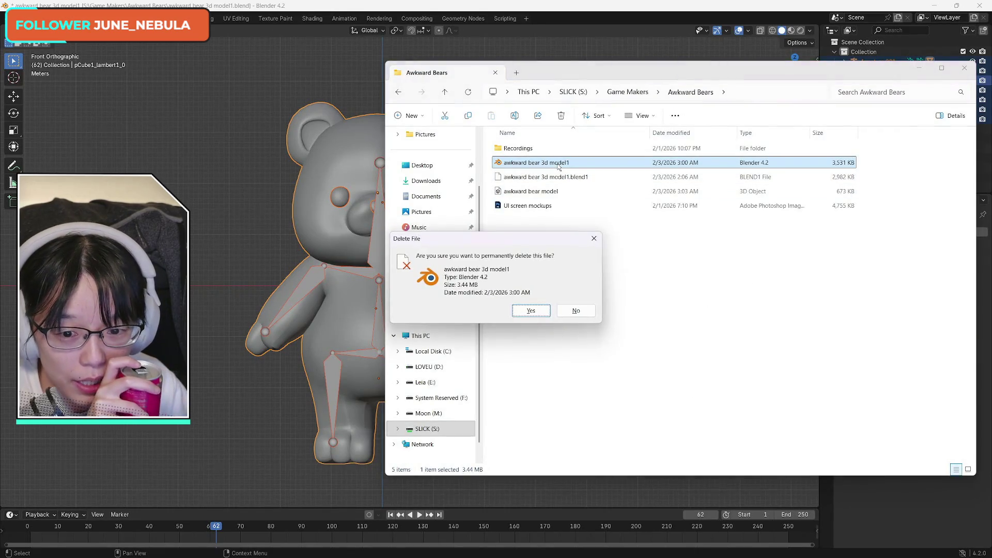
pyautogui.press('Return')
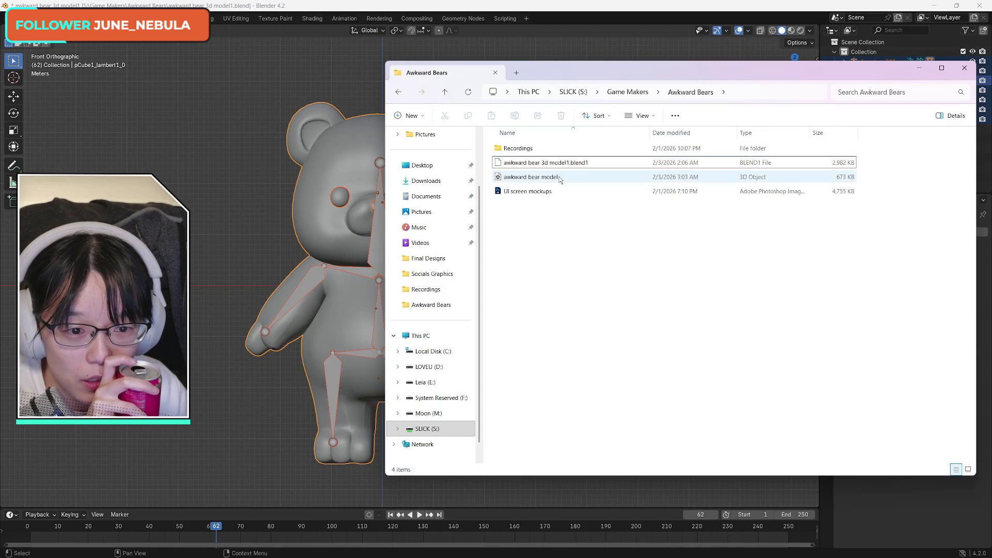
# - Select the exported awkward bear model file, return to Blender and open the File menu
pyautogui.click(559, 179)
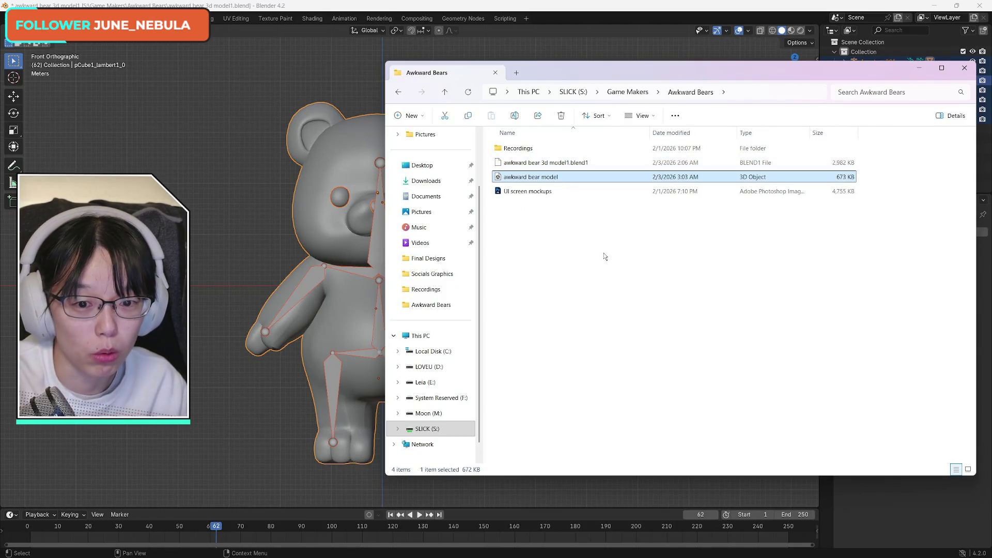
pyautogui.click(604, 256)
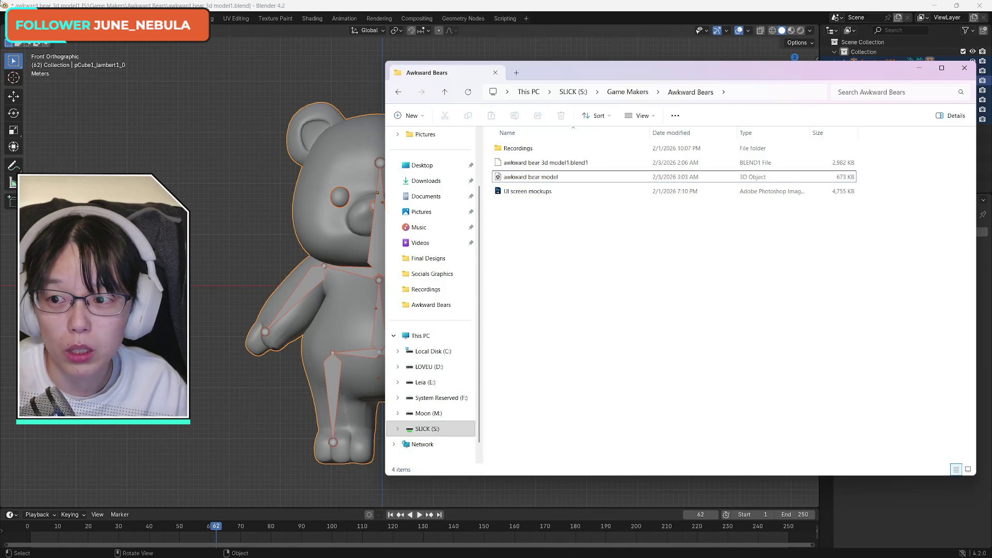
pyautogui.click(21, 18)
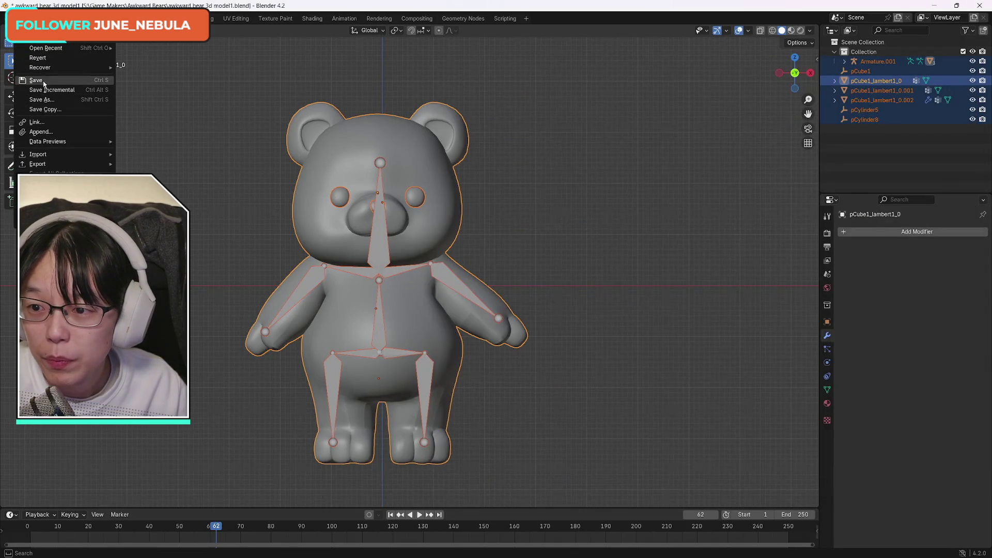
# - Save the scene as awkward bear 3d model1.blend and bring the Awkward Bears folder back
pyautogui.click(46, 99)
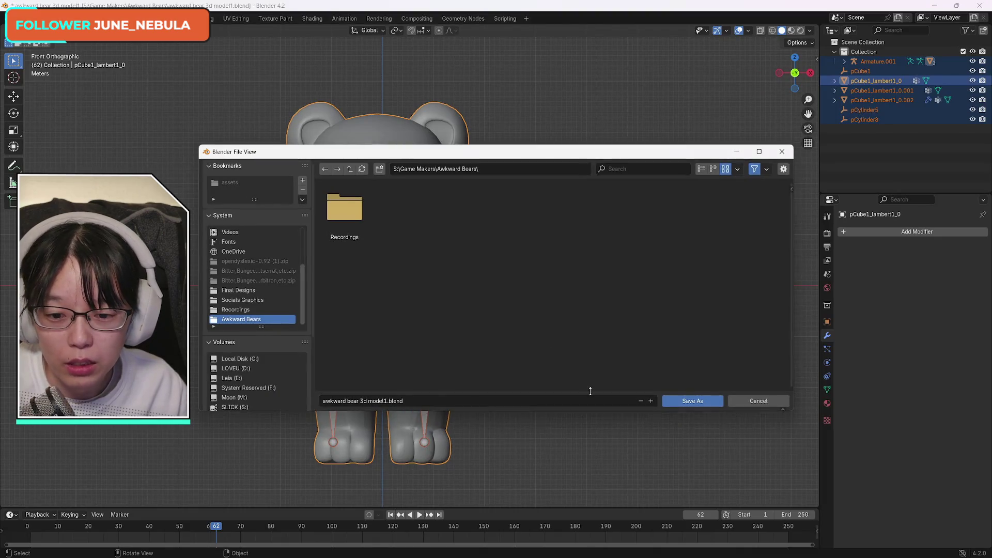
pyautogui.click(693, 401)
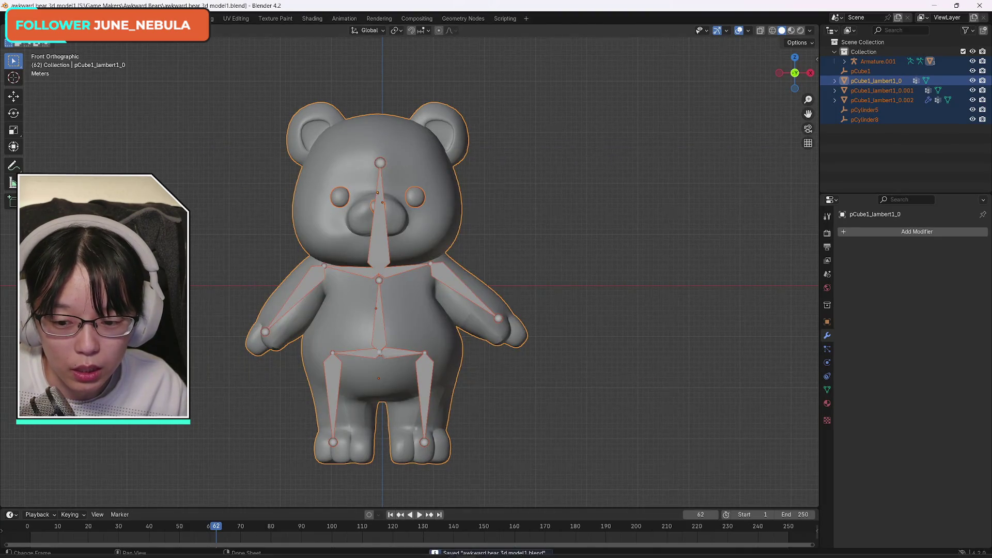
pyautogui.click(144, 546)
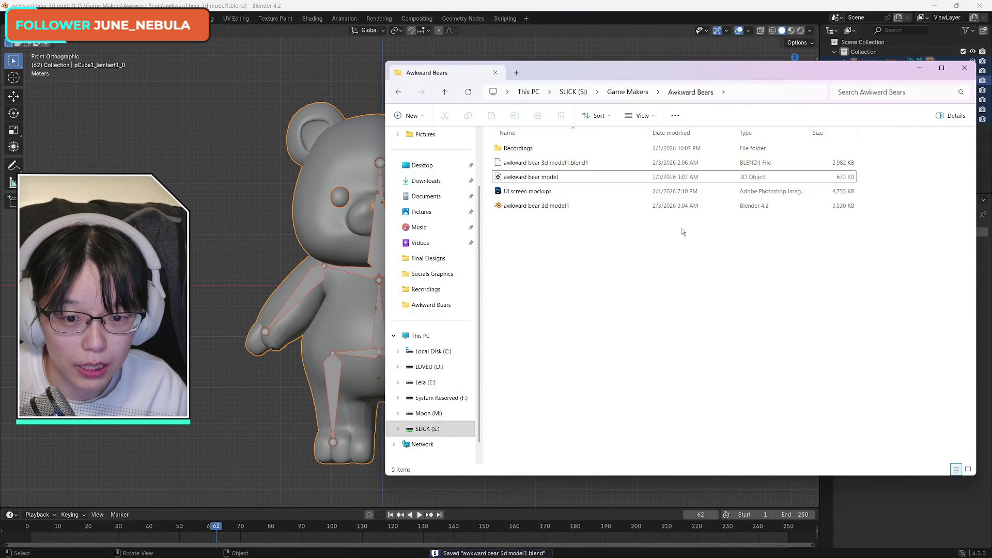
# - Permanently delete the awkward bear model file, minimize the folder window and open Blender's File menu
pyautogui.click(571, 176)
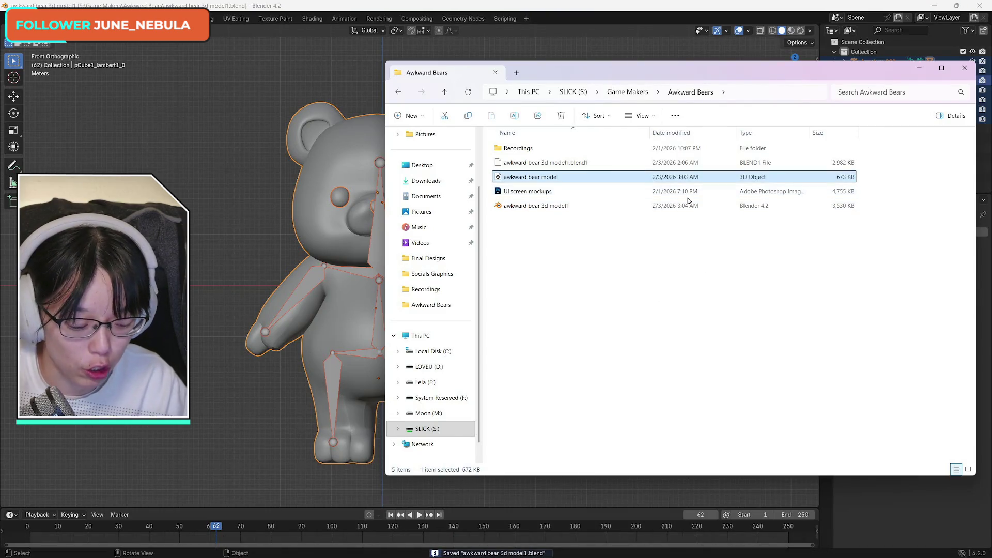
pyautogui.hotkey('shift', 'Delete')
pyautogui.press('Return')
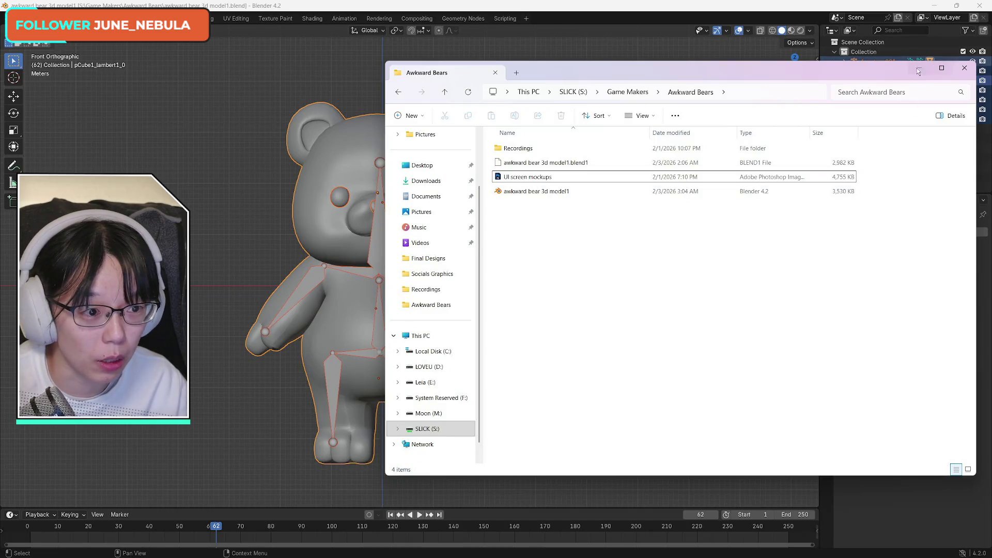
pyautogui.click(919, 69)
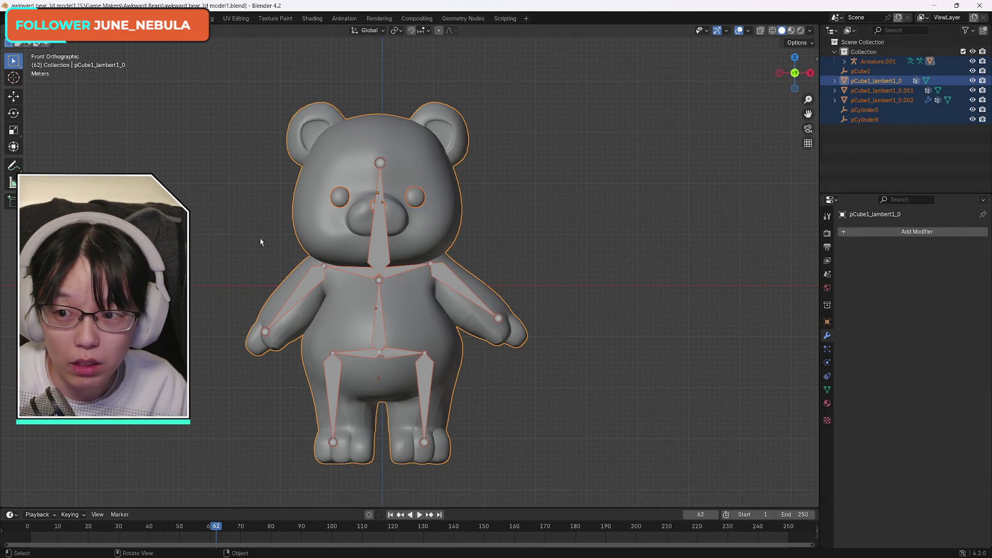
pyautogui.click(20, 18)
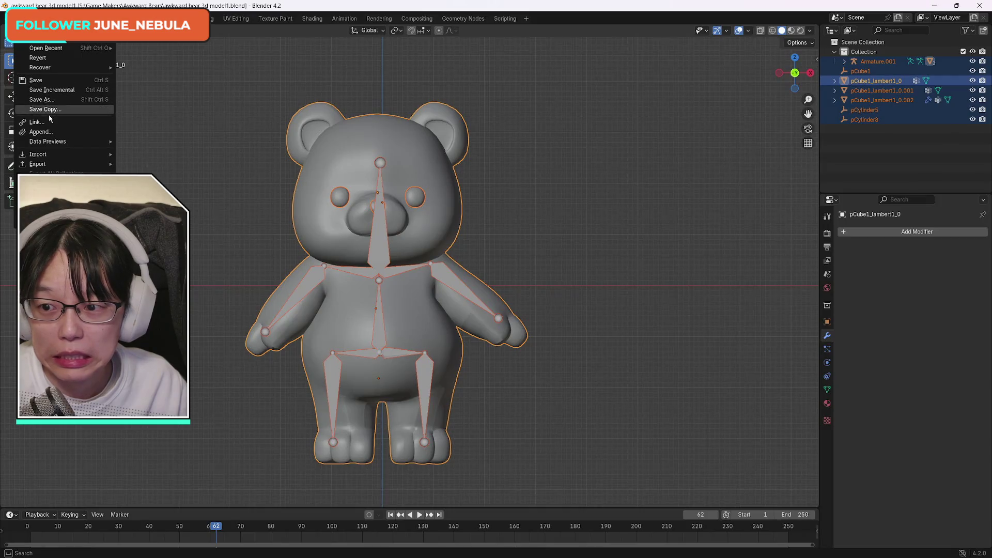
# - Re-export the bear as glTF Binary awkward bear model.glb and check it in Awkward Bears
pyautogui.moveTo(66, 164)
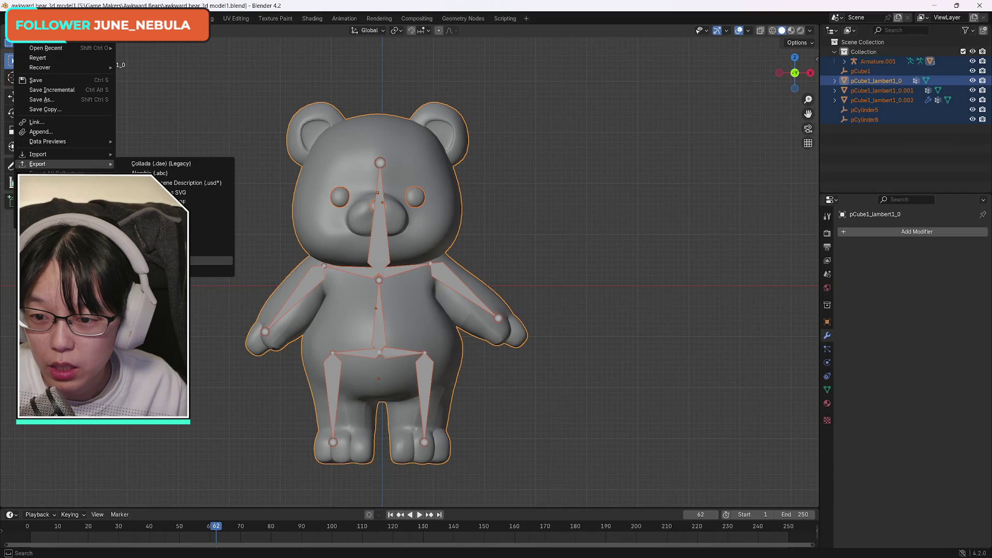
pyautogui.click(207, 261)
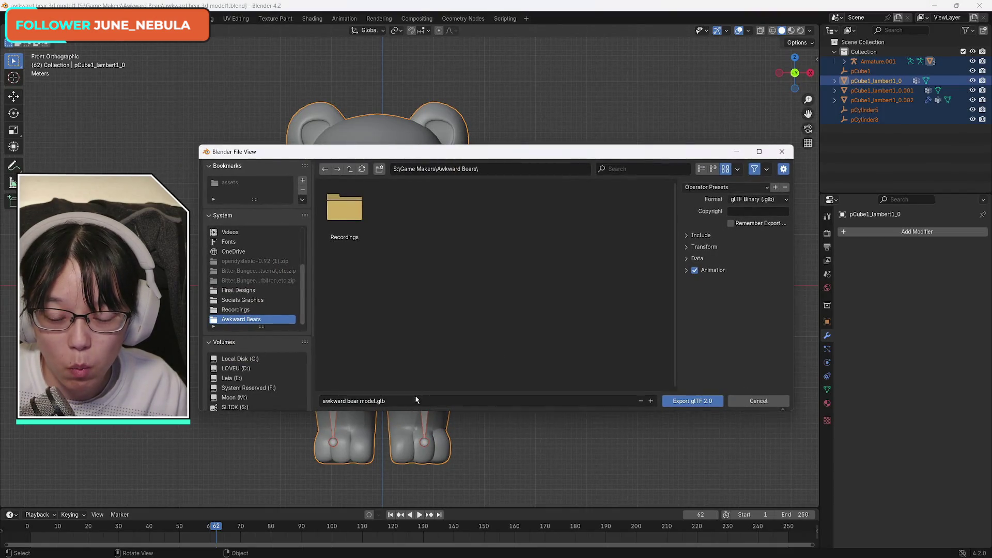
pyautogui.click(700, 401)
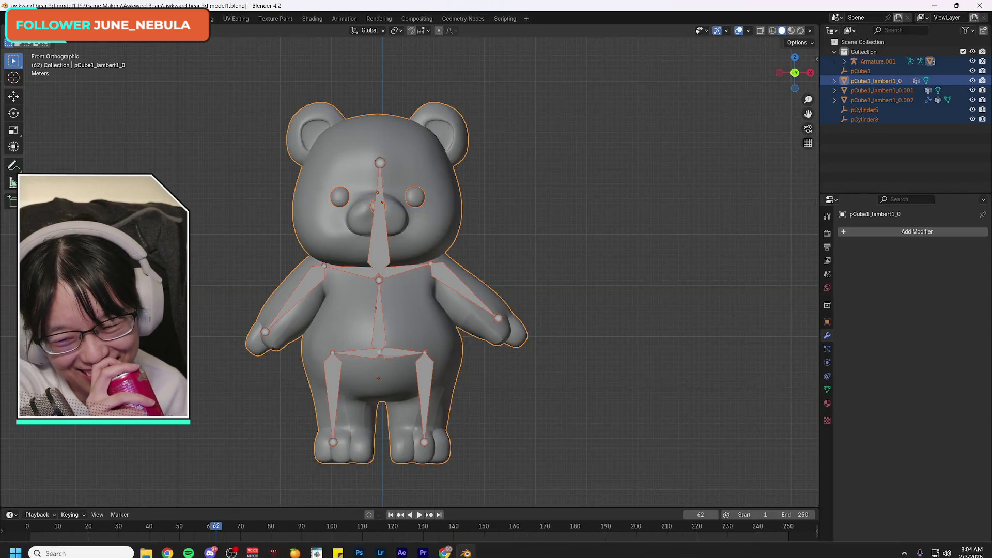
pyautogui.click(145, 549)
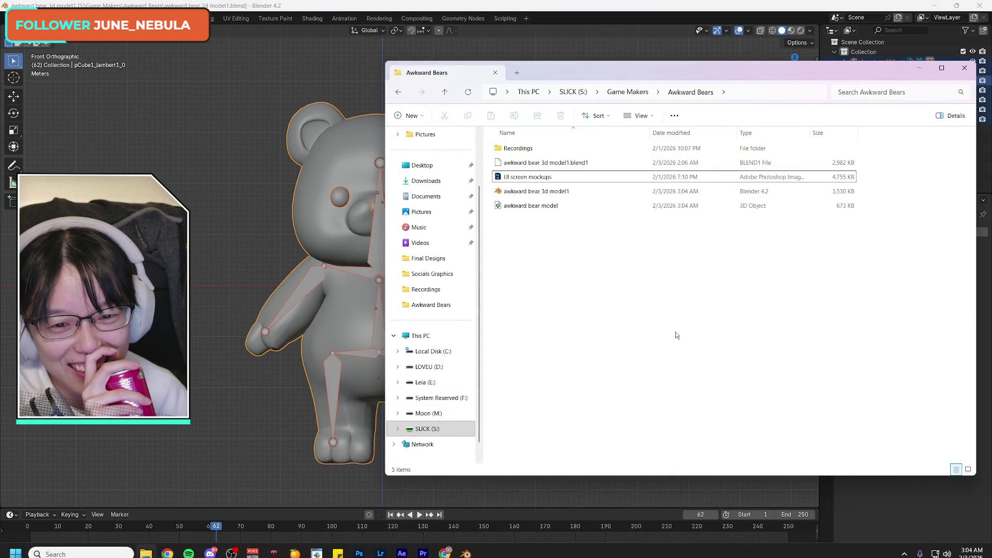
pyautogui.moveTo(667, 69)
pyautogui.mouseDown()
pyautogui.moveTo(544, 80)
pyautogui.moveTo(603, 72)
pyautogui.mouseUp()
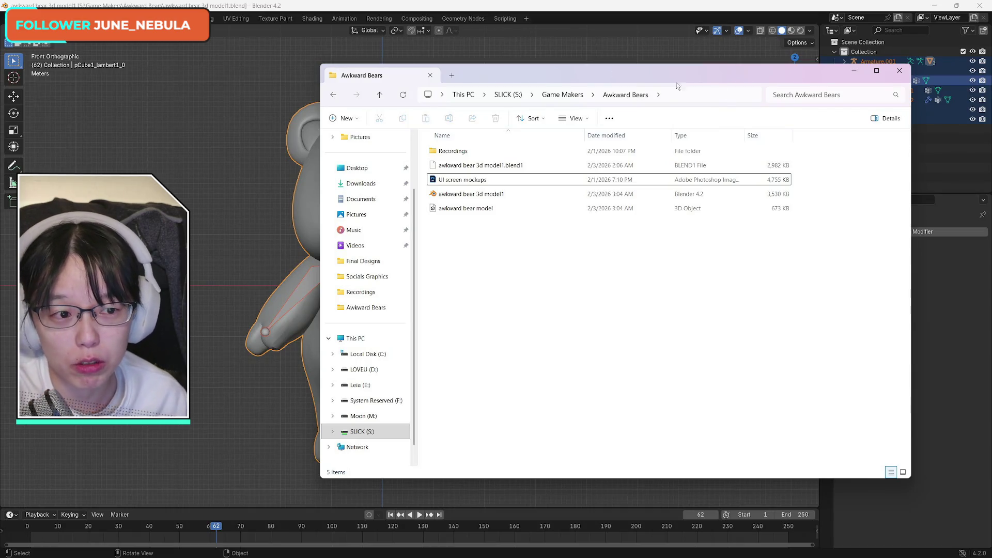
pyautogui.click(855, 73)
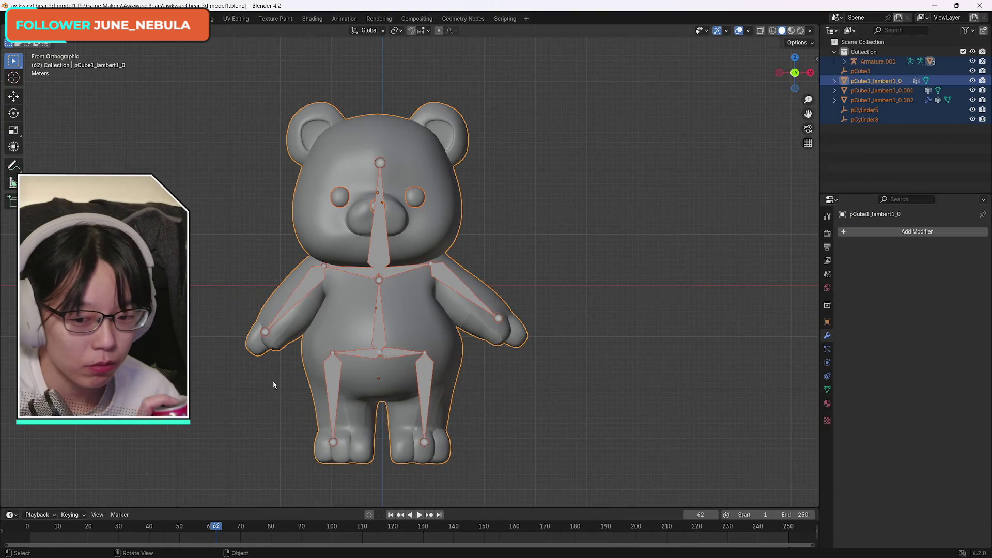
pyautogui.moveTo(166, 548)
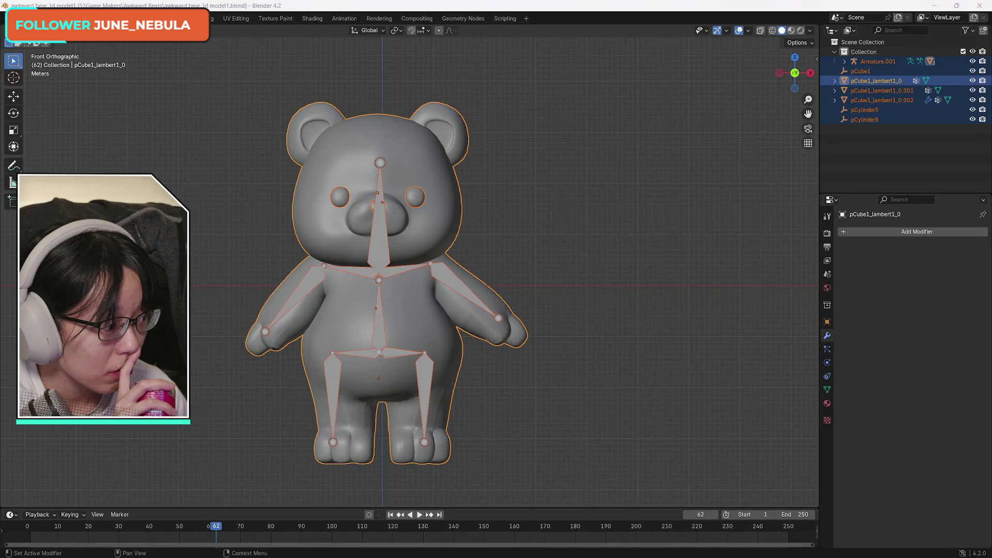
pyautogui.moveTo(420, 542)
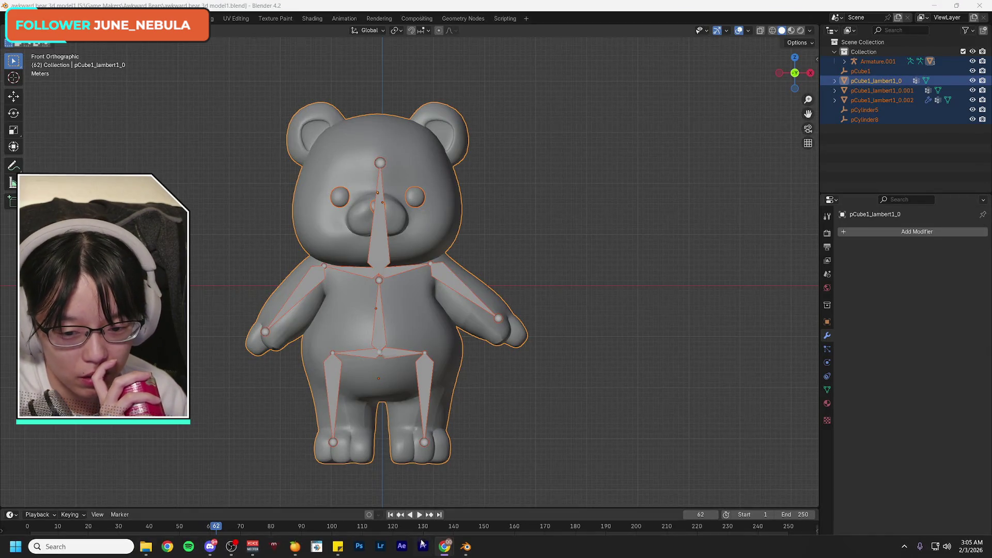
pyautogui.moveTo(458, 555)
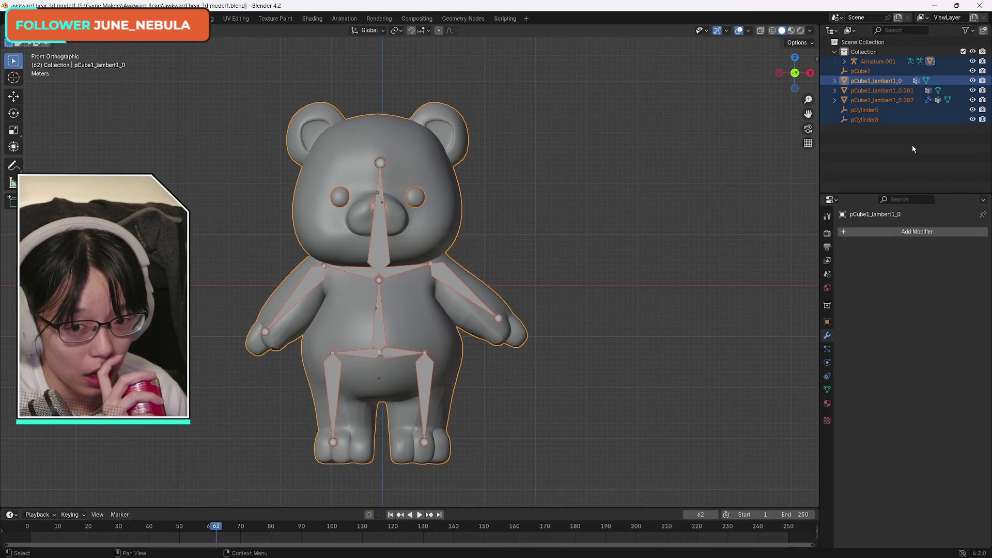
pyautogui.click(145, 546)
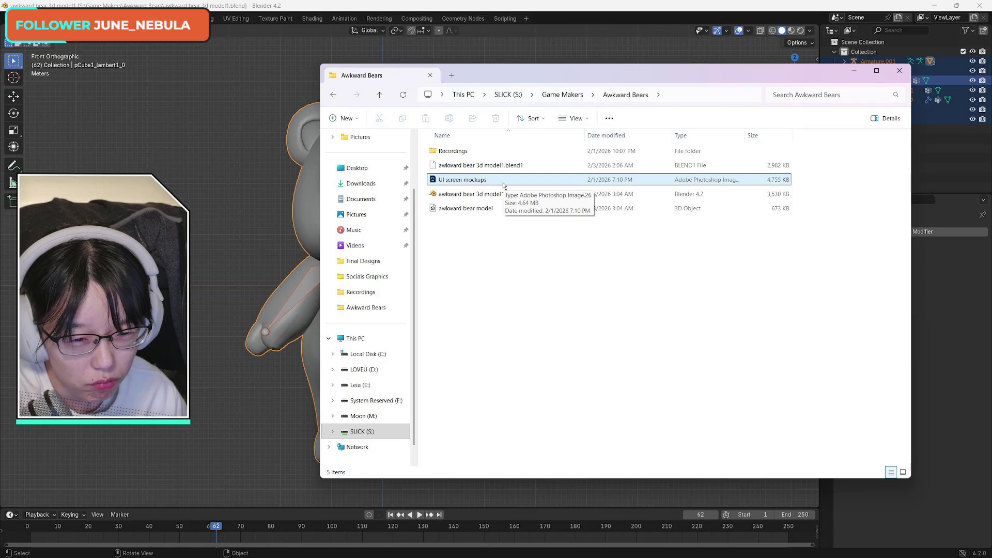
pyautogui.rightClick(499, 211)
pyautogui.click(490, 211)
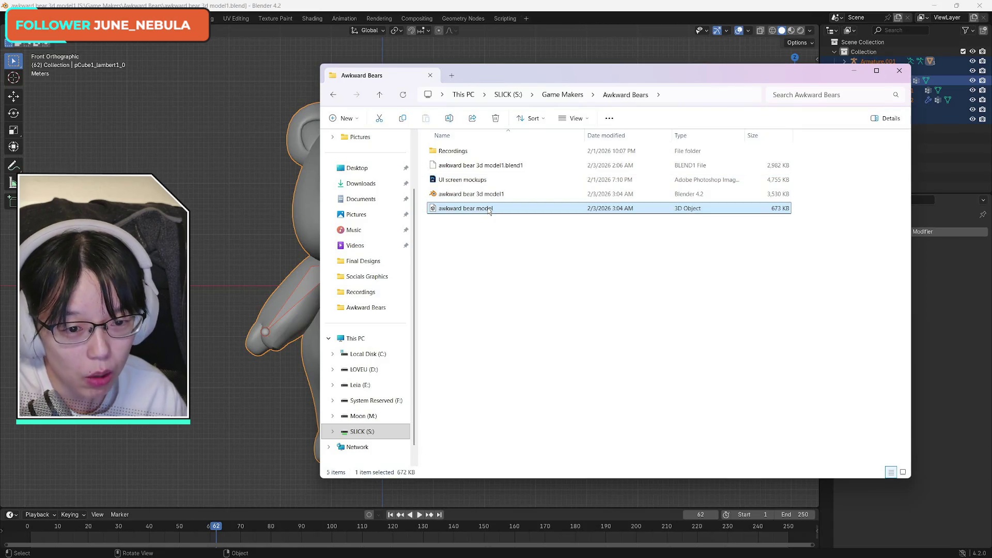
pyautogui.click(610, 247)
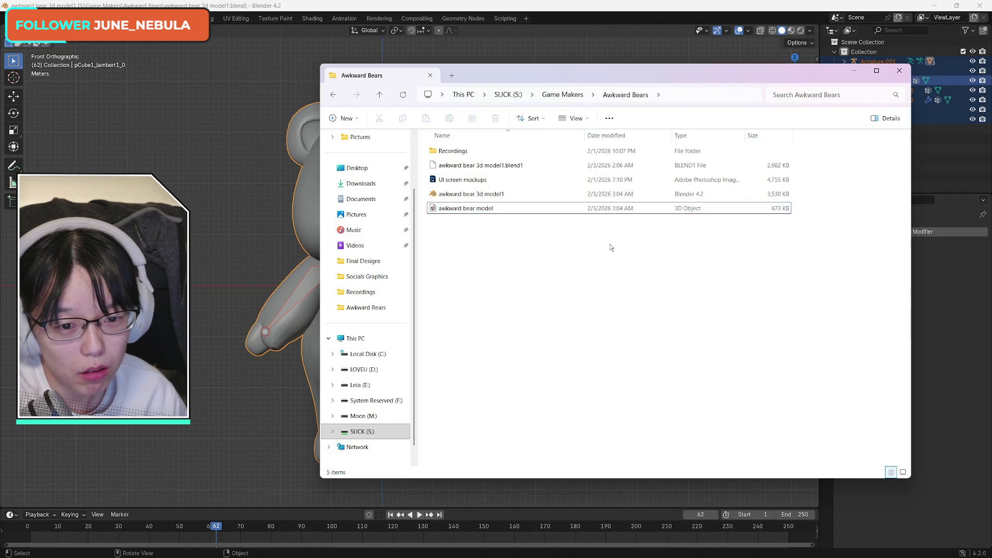
pyautogui.click(853, 75)
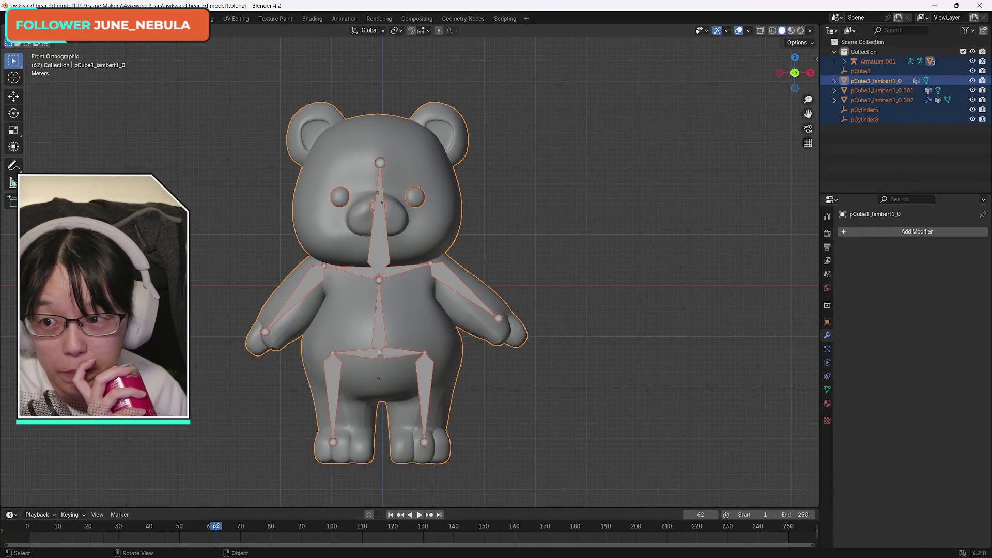
# - Save the rigged bear project as awkward bear 3d model1.blend
pyautogui.click(10, 18)
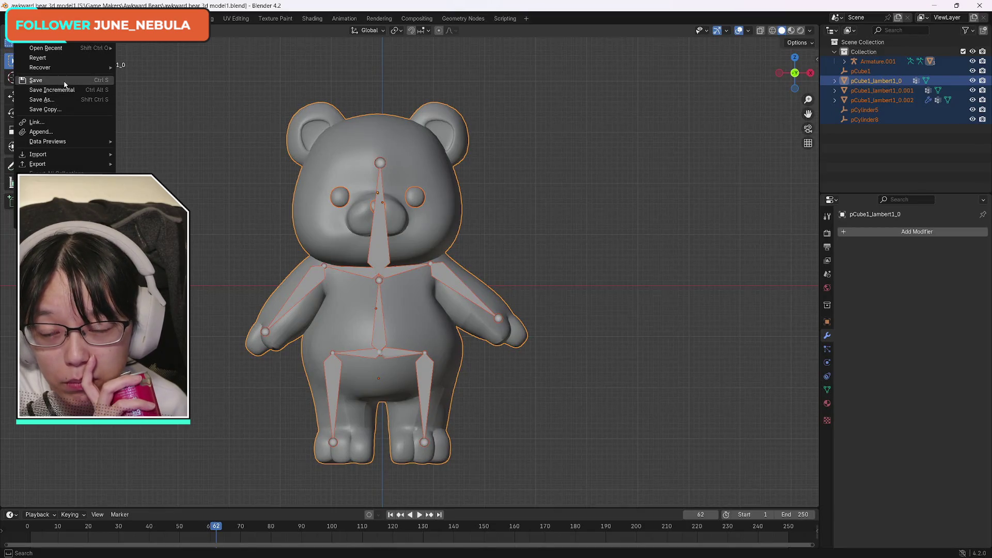
pyautogui.click(65, 83)
pyautogui.click(20, 19)
pyautogui.click(65, 82)
# - Deselect everything in the scene and bring up the Awkward Bears folder in File Explorer
pyautogui.click(21, 18)
pyautogui.click(35, 81)
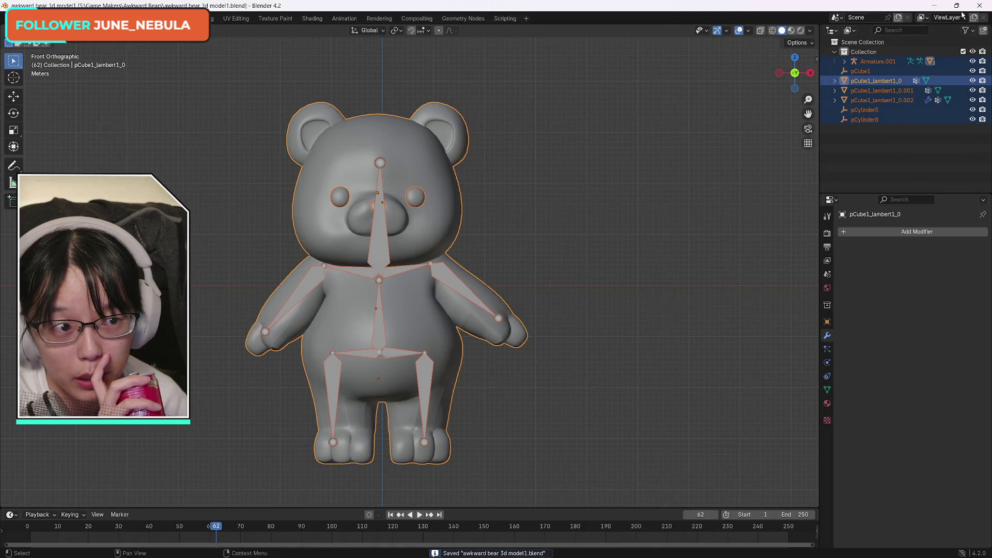
pyautogui.click(897, 152)
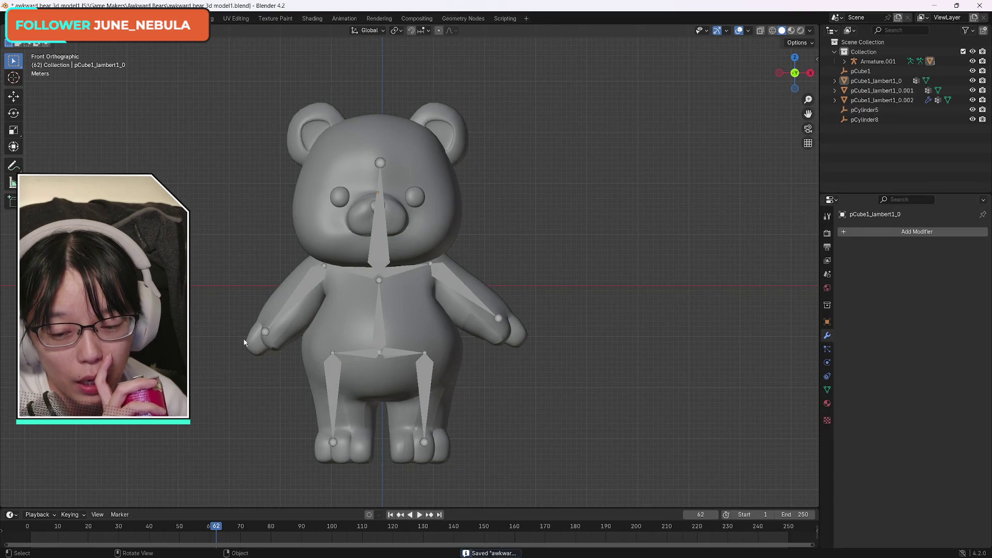
pyautogui.click(146, 546)
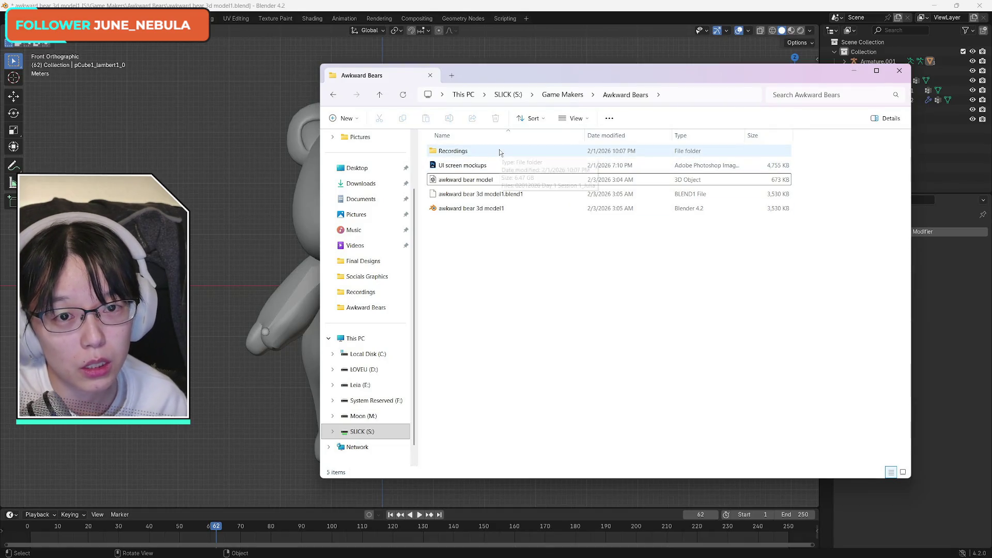
# - Minimize the Awkward Bears File Explorer window to return to Blender's bear scene
pyautogui.moveTo(499, 150)
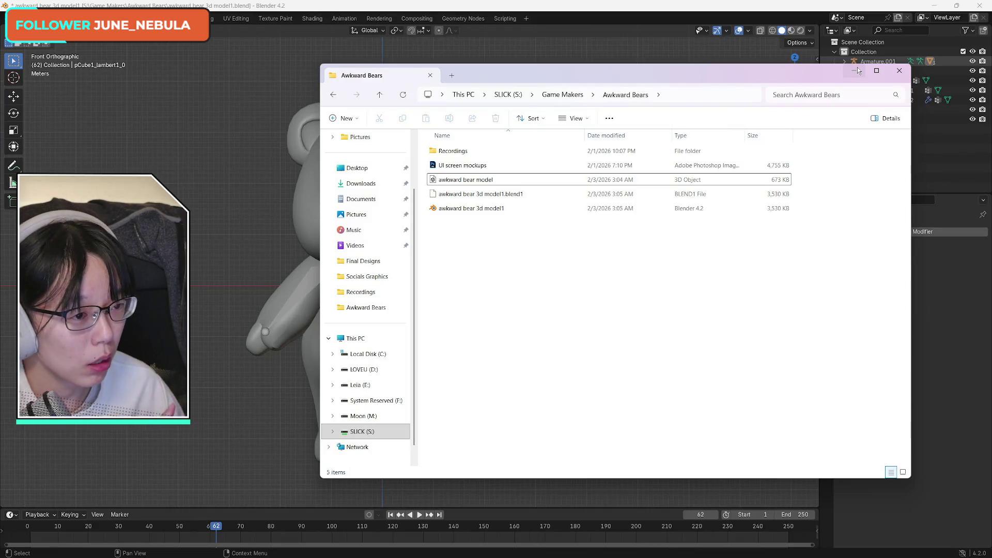
pyautogui.click(855, 76)
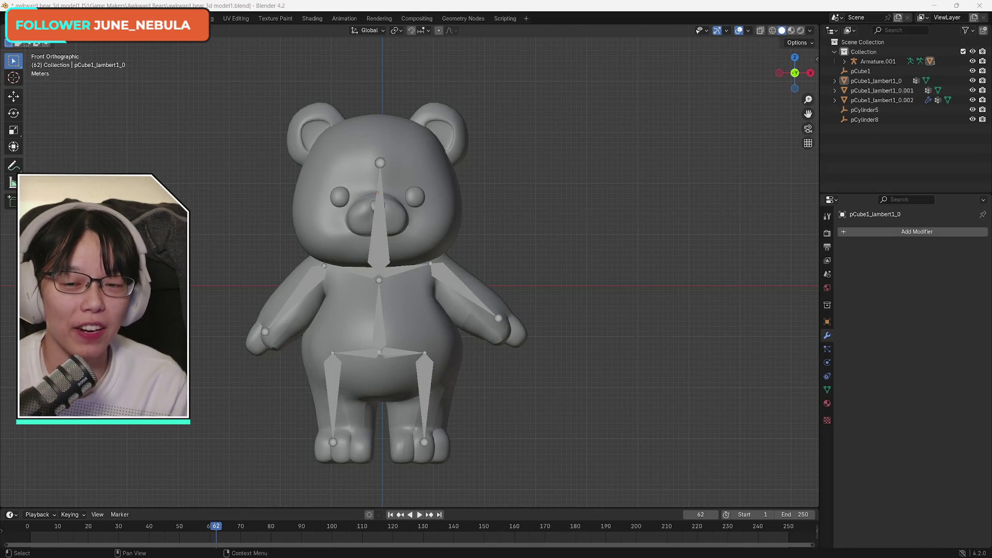
# - Select the nose object pCube1_lambert1_0.002 and expand its Armature modifier's options menu
pyautogui.click(889, 90)
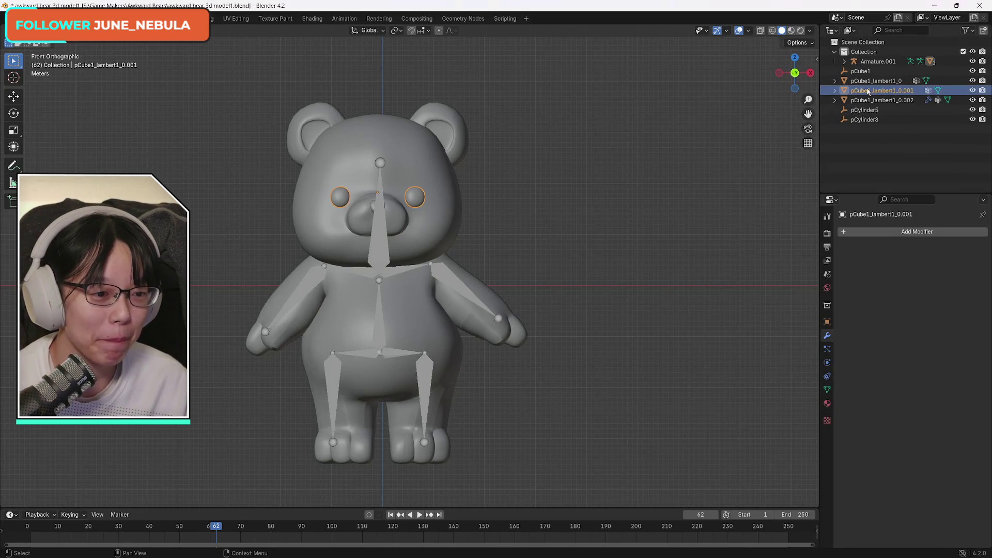
pyautogui.click(901, 101)
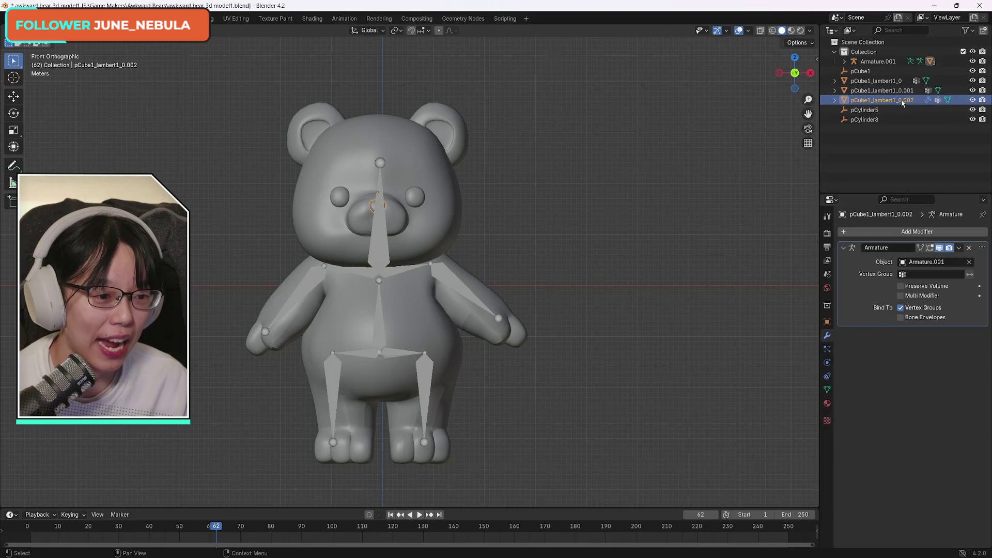
pyautogui.click(889, 90)
pyautogui.click(891, 81)
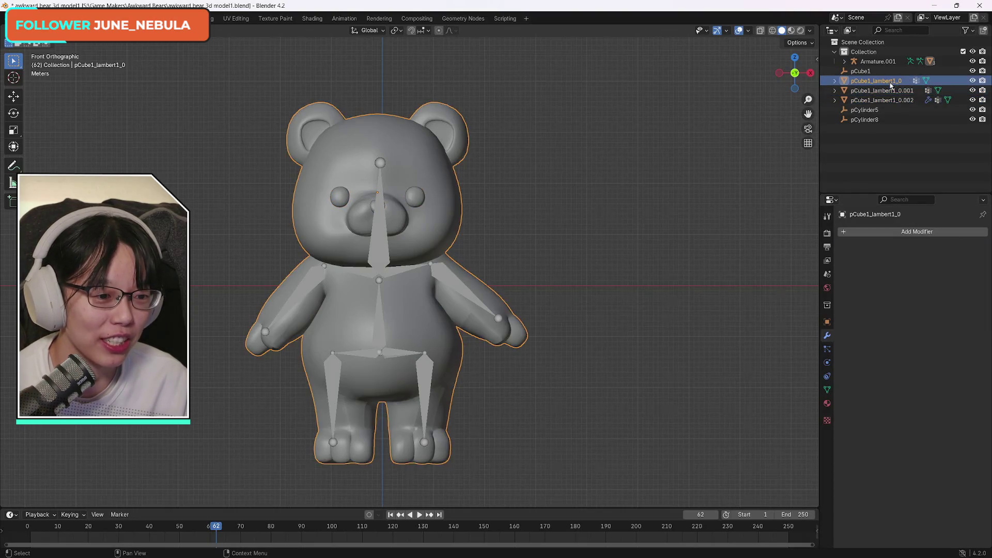
pyautogui.click(890, 90)
pyautogui.click(891, 100)
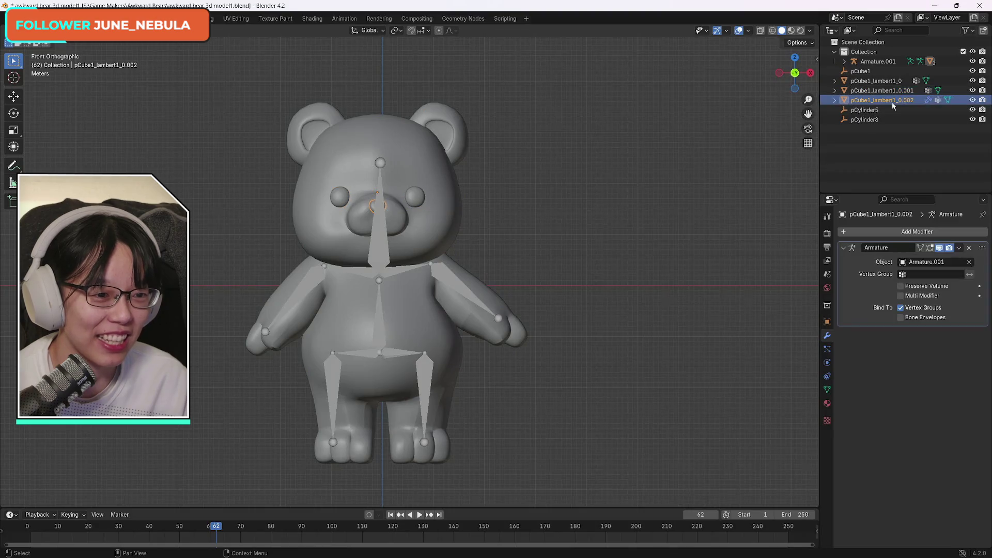
pyautogui.click(959, 249)
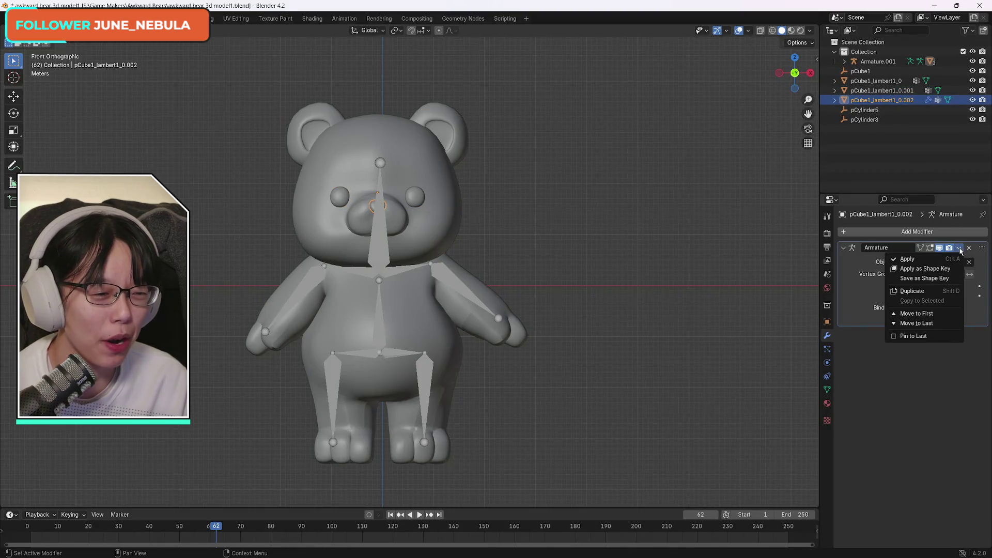
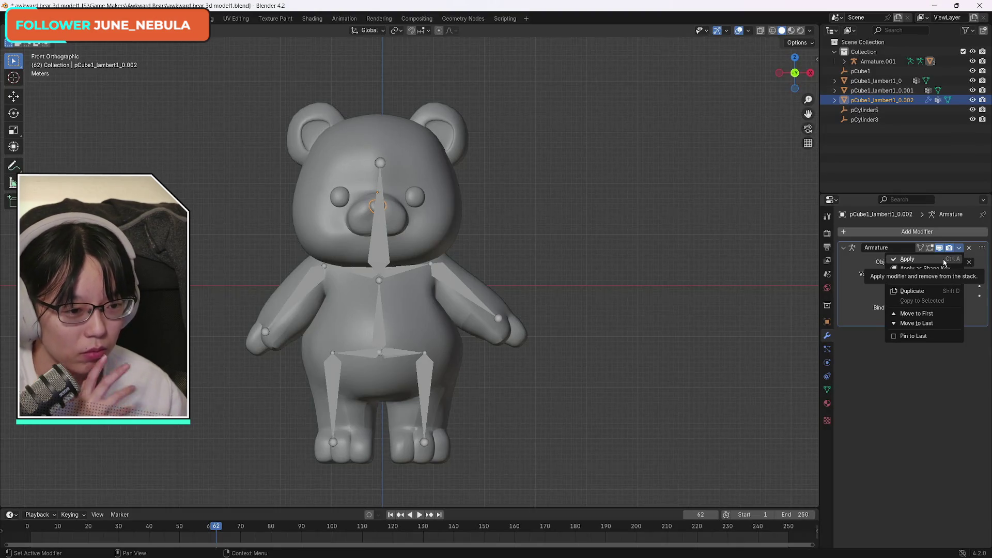
# - Hide and re-show the bear's eyes, then select the eyes object pCube1_lambert1_0.001
pyautogui.click(973, 90)
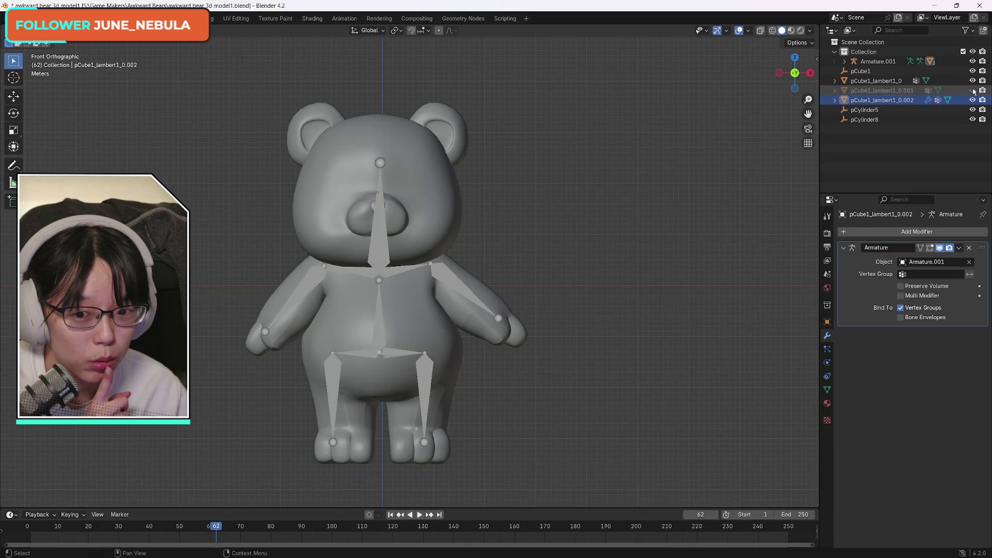
pyautogui.click(973, 91)
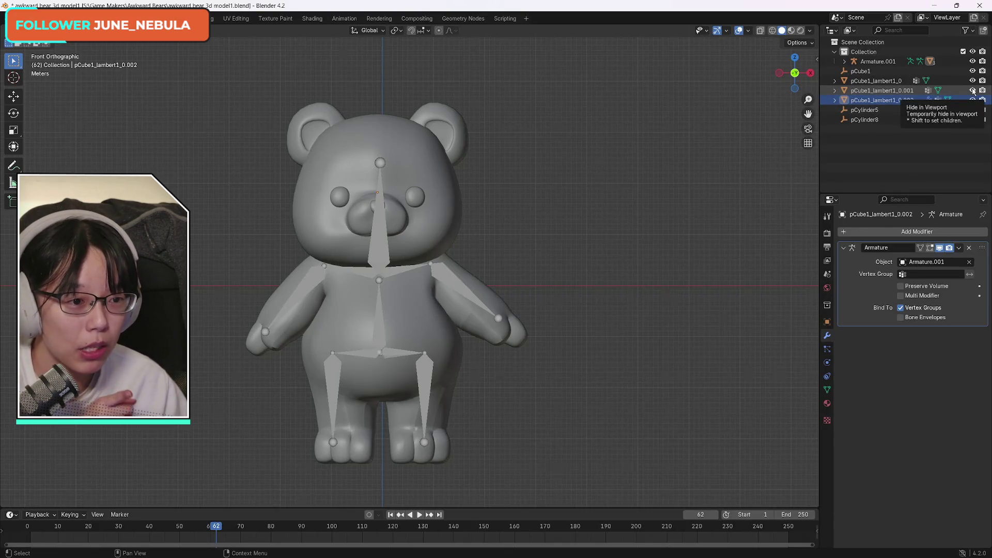
pyautogui.click(873, 91)
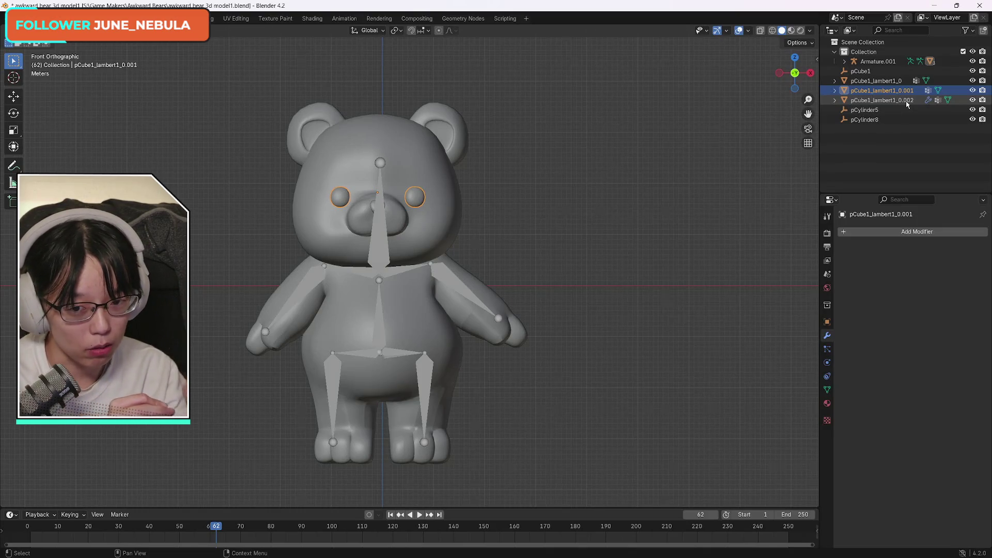
# - Apply the Armature modifier on the nose object pCube1_lambert1_0.002
pyautogui.click(906, 102)
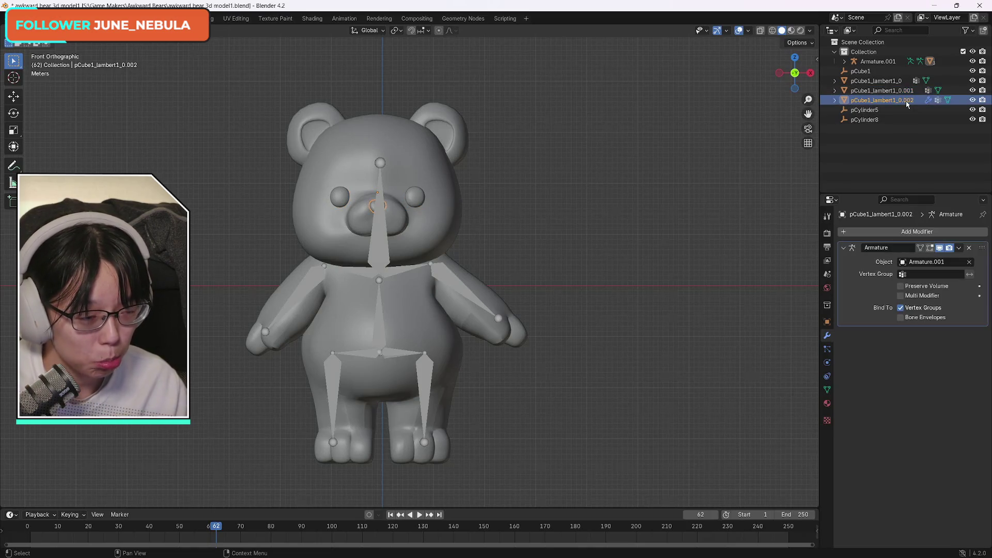
pyautogui.click(959, 248)
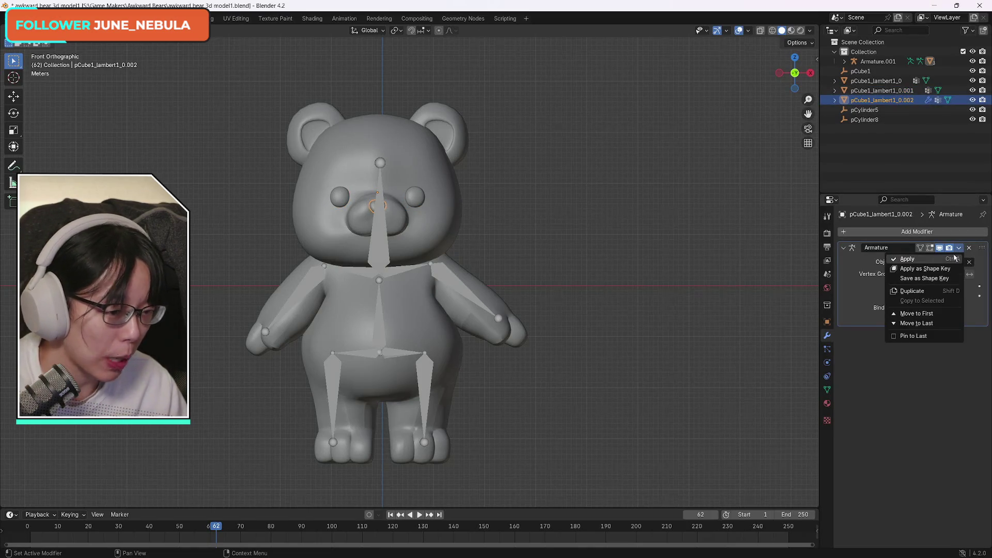
pyautogui.click(925, 259)
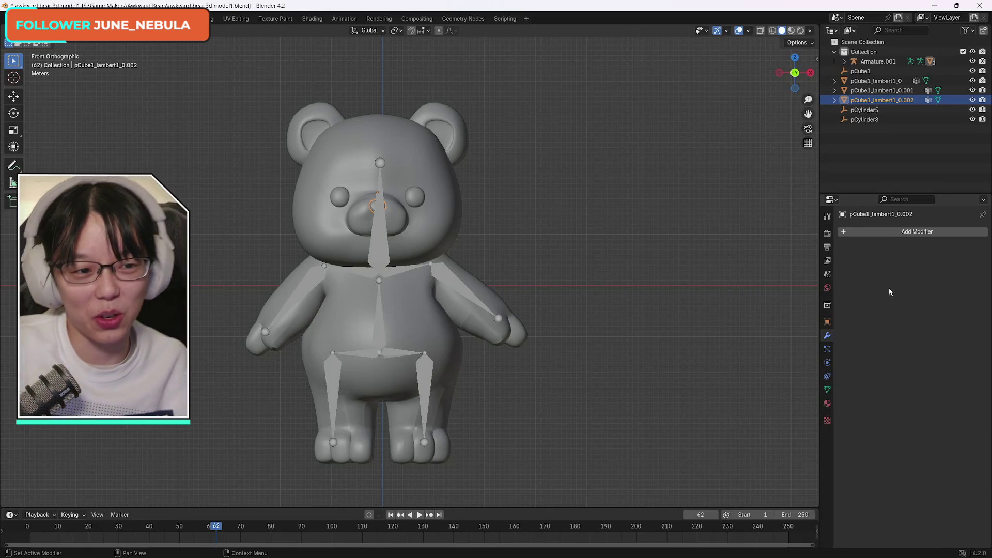
# - Select and inspect the eyes object's contents, then make the timeline area taller
pyautogui.click(889, 92)
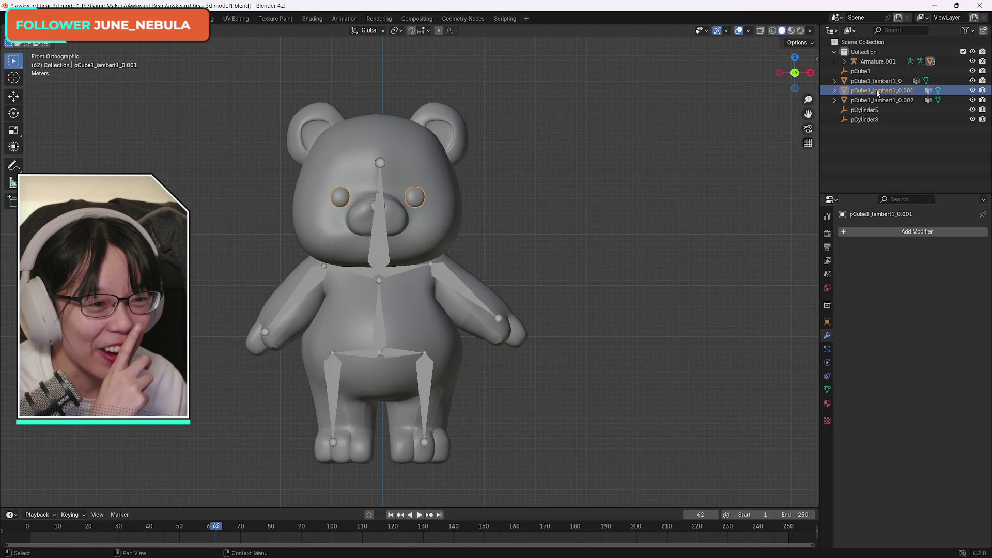
pyautogui.click(835, 91)
pyautogui.click(835, 92)
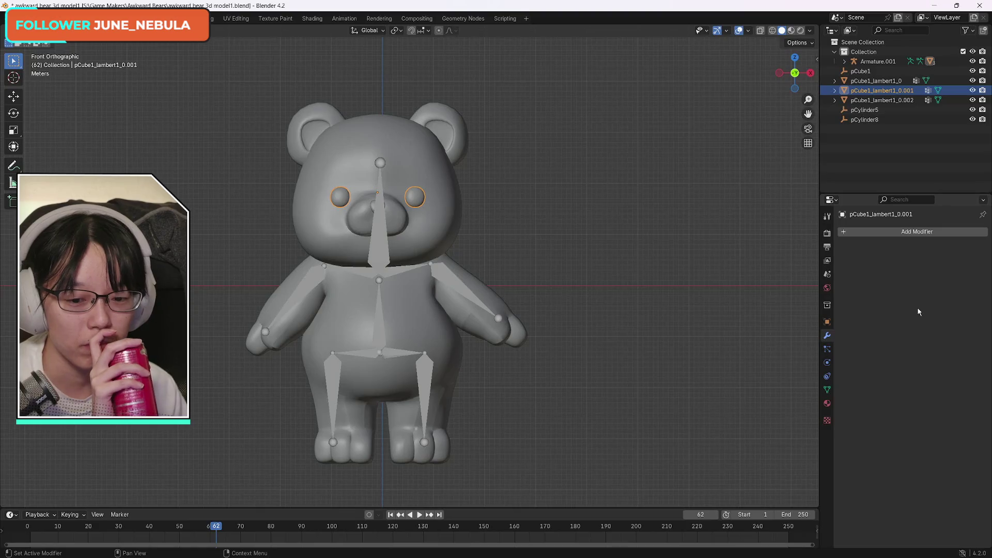
pyautogui.moveTo(503, 508); pyautogui.dragTo(507, 439)
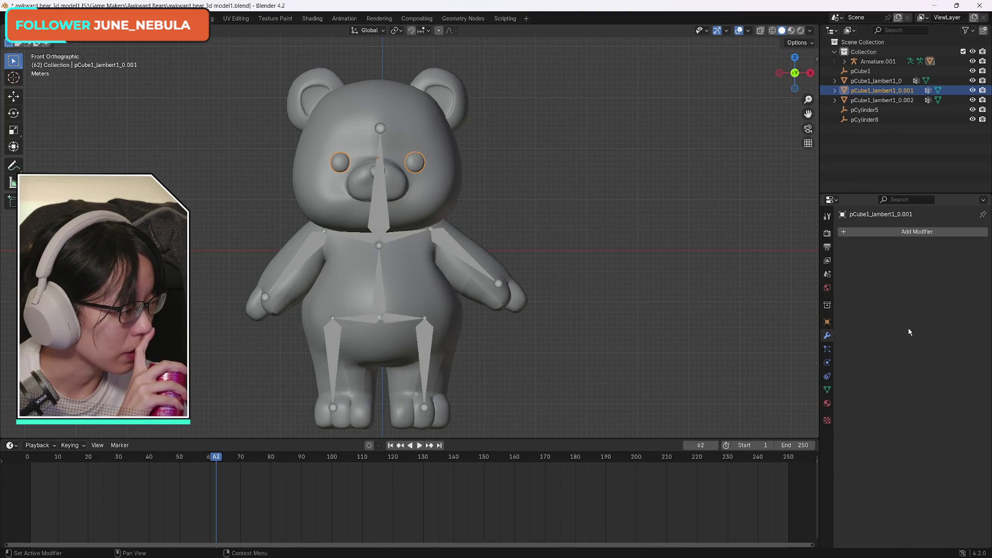
# - Select the nose object pCube1_lambert1_0.002 in the Outliner
pyautogui.click(917, 101)
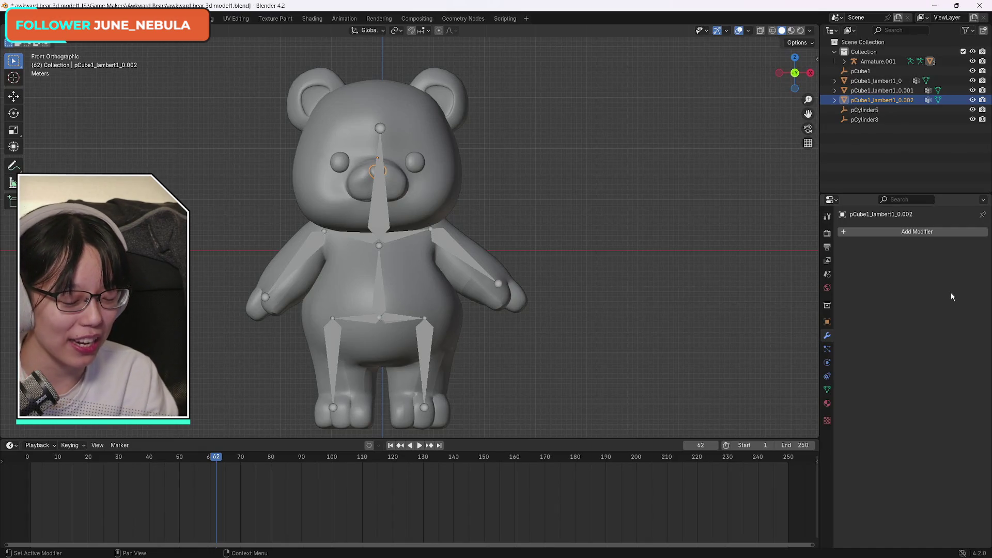
pyautogui.moveTo(495, 557)
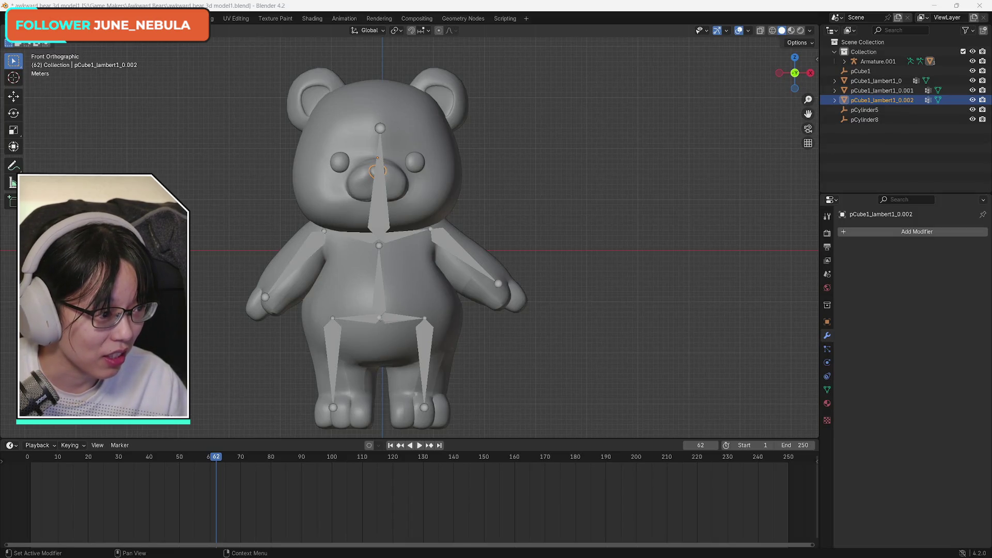
# - Preview the Tenor pointing meme GIF in Chrome's image results, then close Chrome
pyautogui.hotkey('alt', 'Tab')
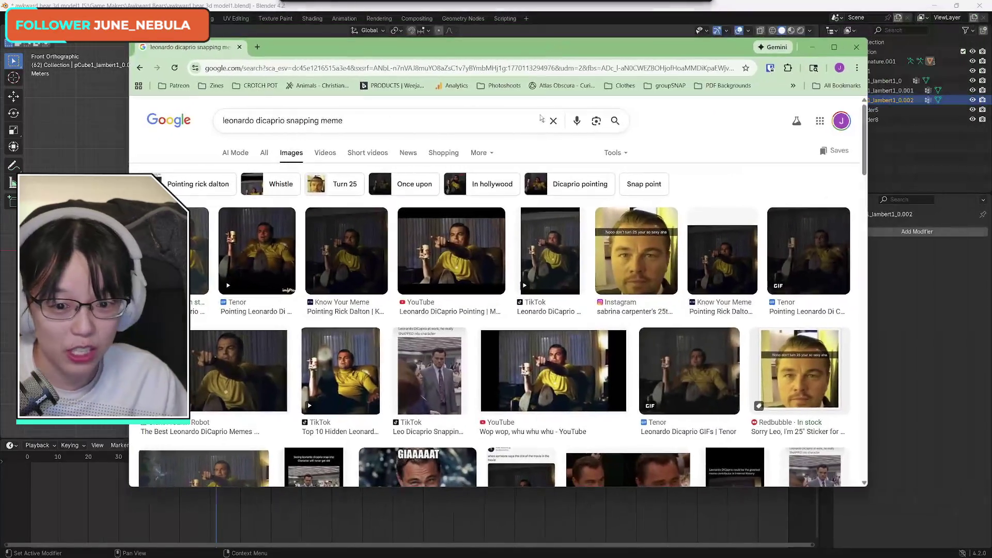
pyautogui.click(489, 368)
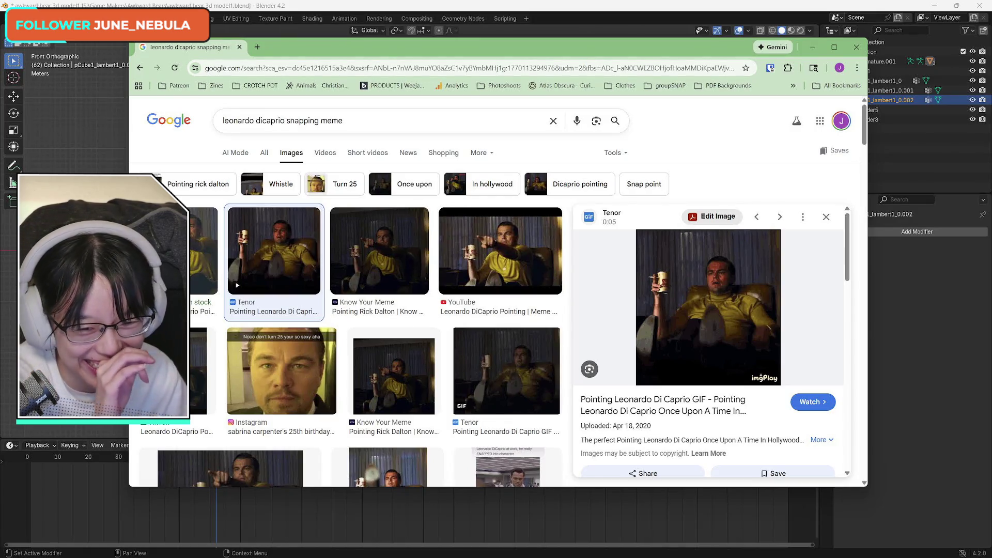
pyautogui.click(522, 374)
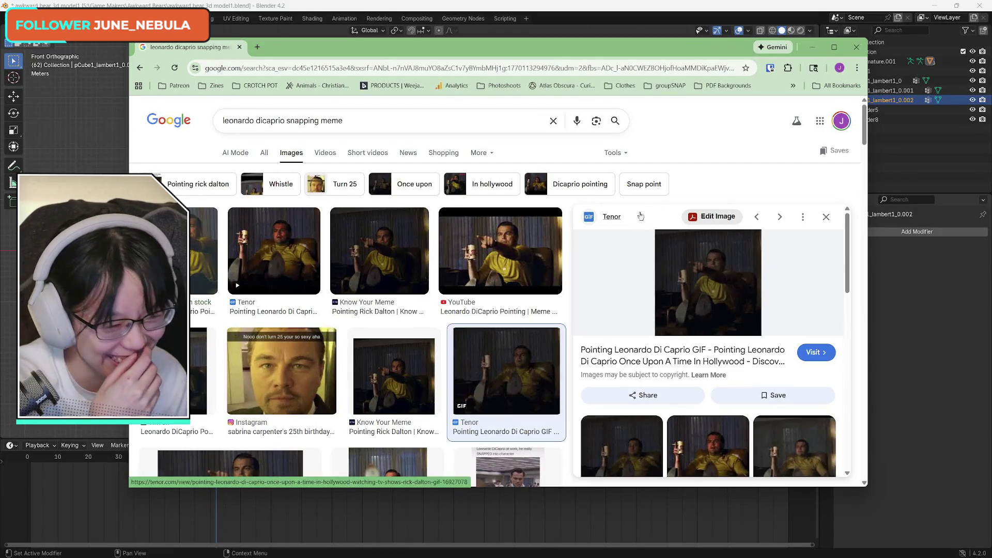
pyautogui.click(855, 48)
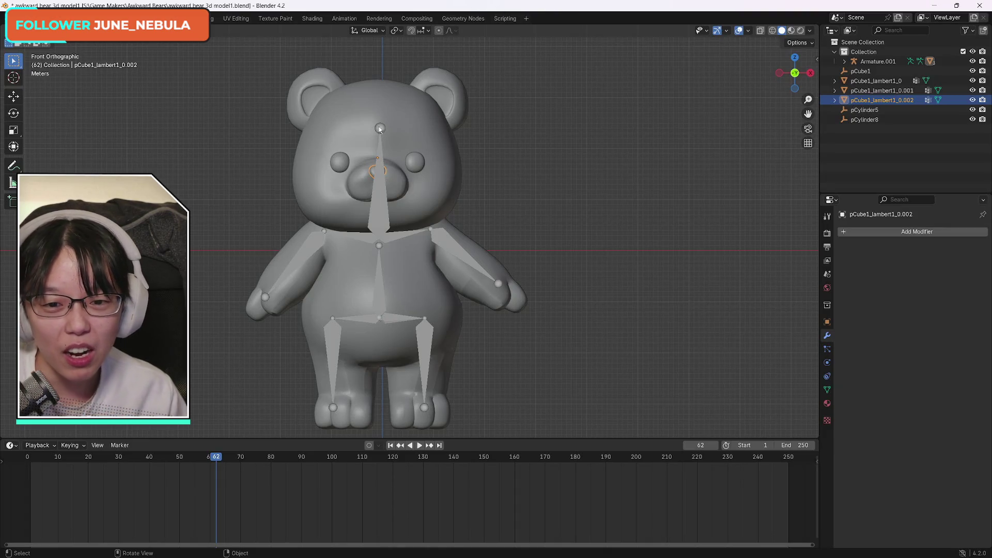
# - Join the body mesh pCube1_lambert1_0 into the active nose object pCube1_lambert1_0.002 with Ctrl+J
pyautogui.click(379, 170)
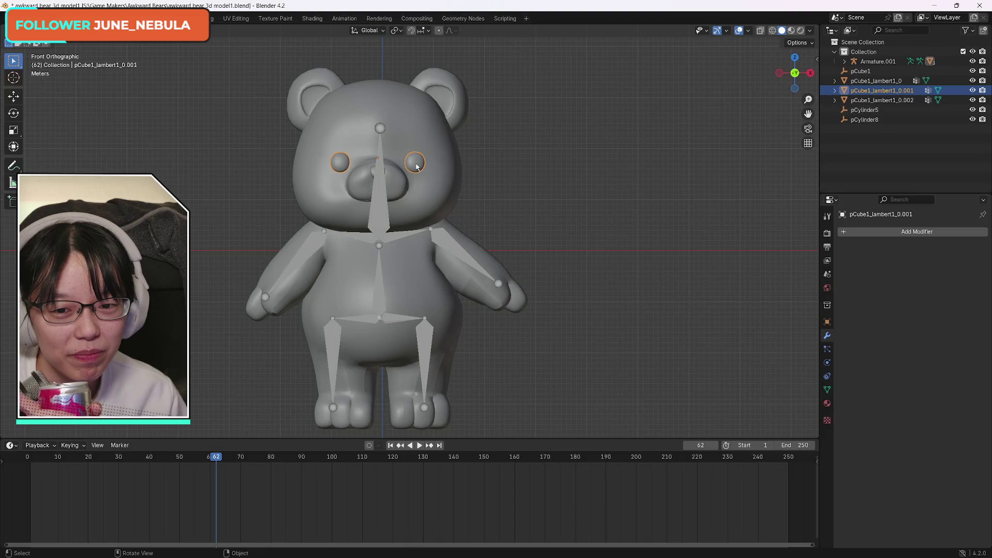
pyautogui.click(373, 171)
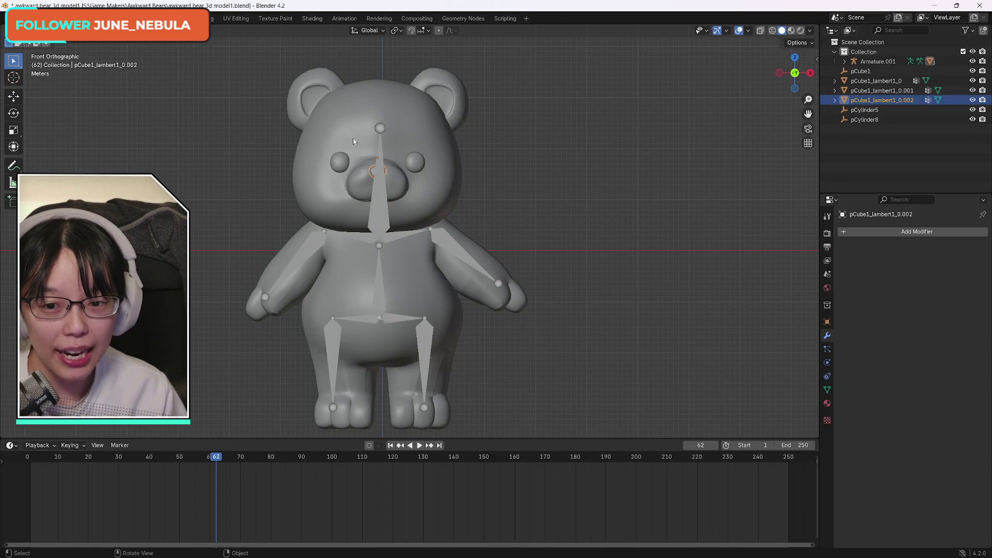
pyautogui.click(360, 133)
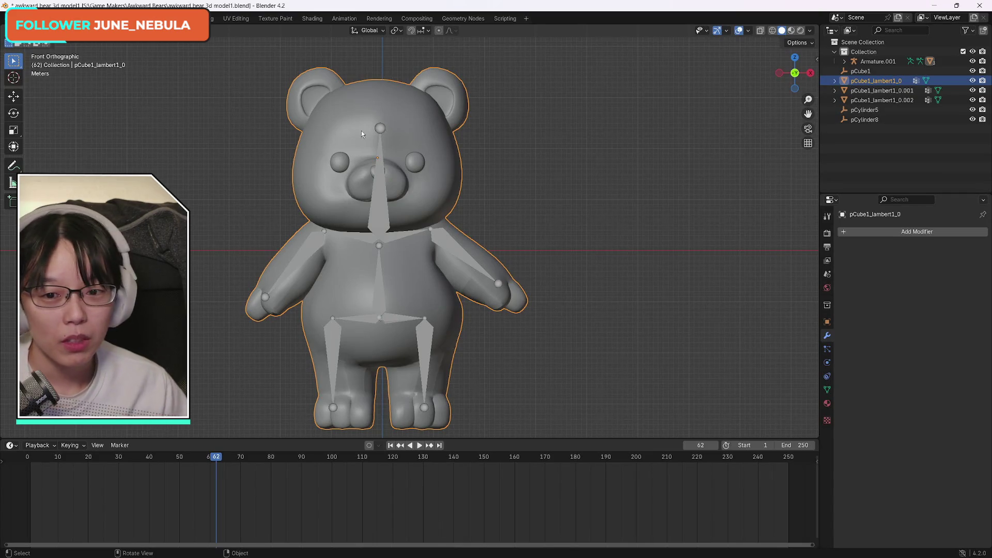
pyautogui.keyDown('shift'); pyautogui.click(375, 173); pyautogui.keyUp('shift')
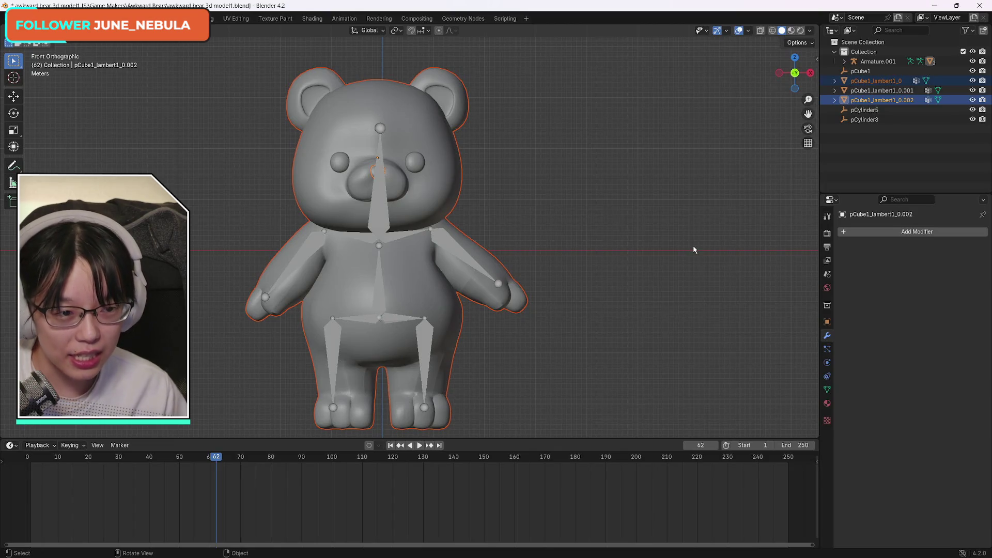
pyautogui.hotkey('ctrl', 'j')
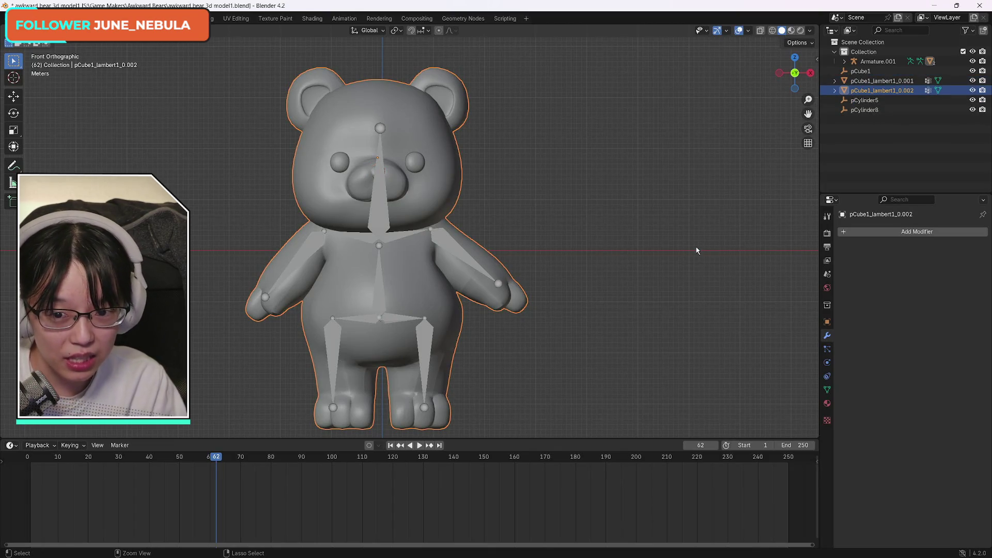
# - Check the joined object's properties and shrink the timeline to enlarge the 3D view
pyautogui.click(375, 173)
pyautogui.click(365, 149)
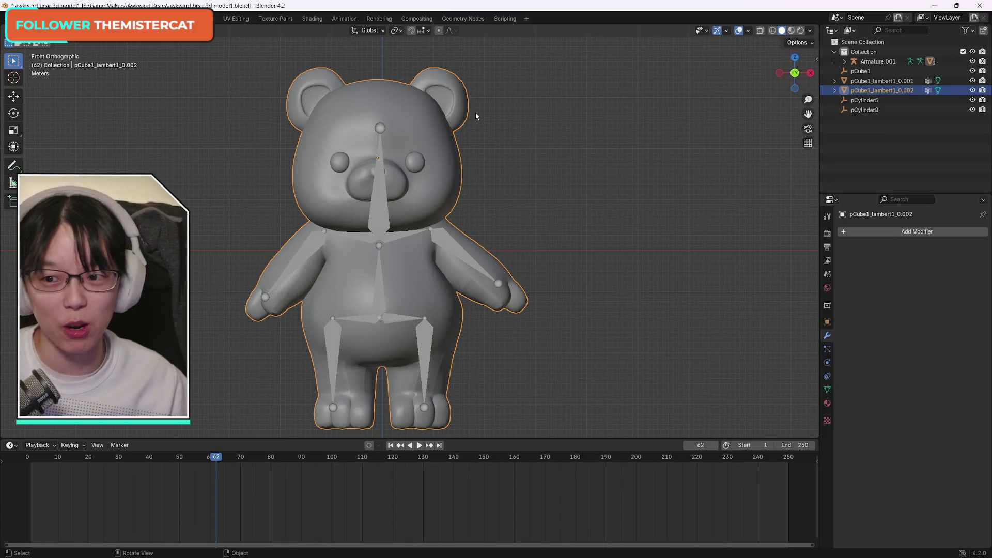
pyautogui.moveTo(624, 439); pyautogui.dragTo(631, 478)
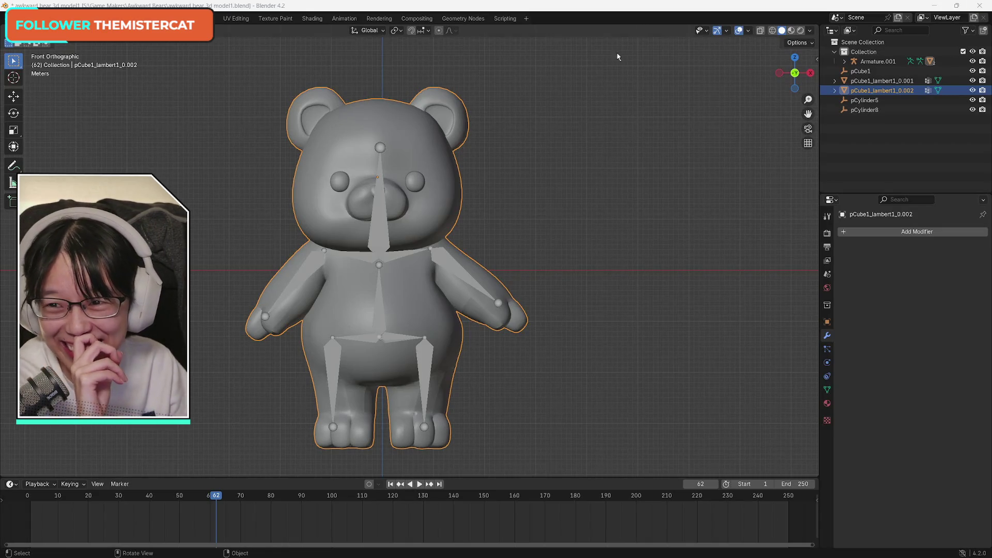
# - Save the bear project from the File menu
pyautogui.click(26, 19)
pyautogui.click(36, 82)
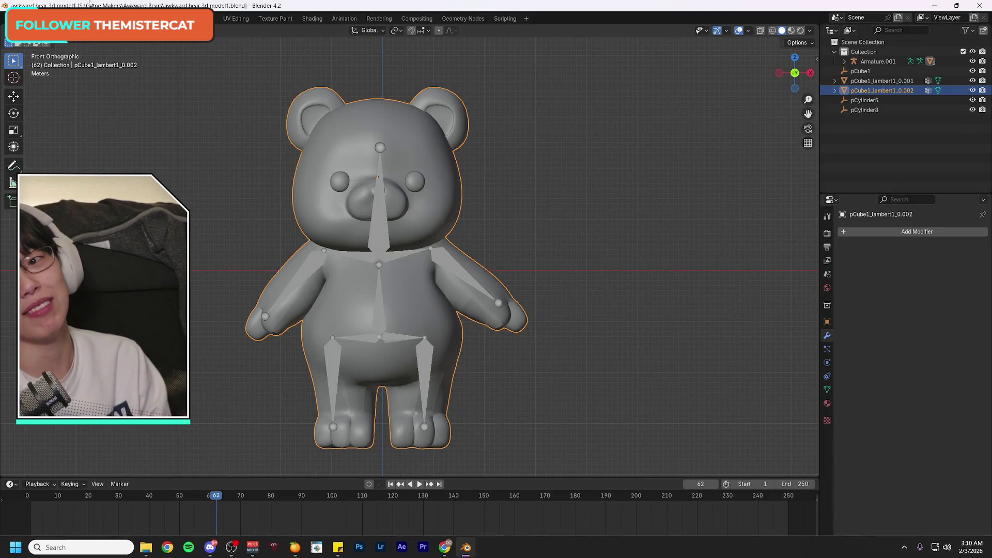
pyautogui.click(21, 18)
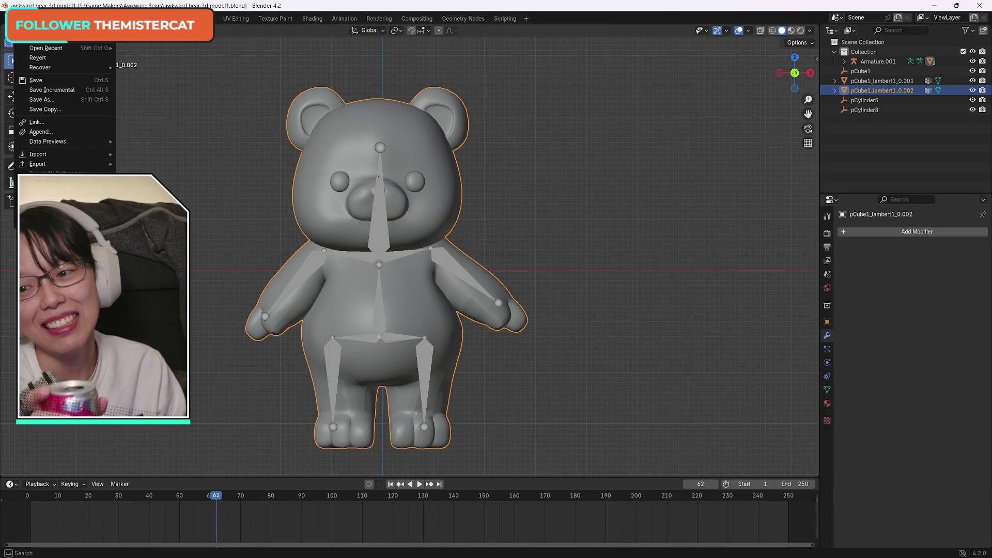
# - Save the bear scene as awkward bear 3d model1.blend
pyautogui.click(36, 85)
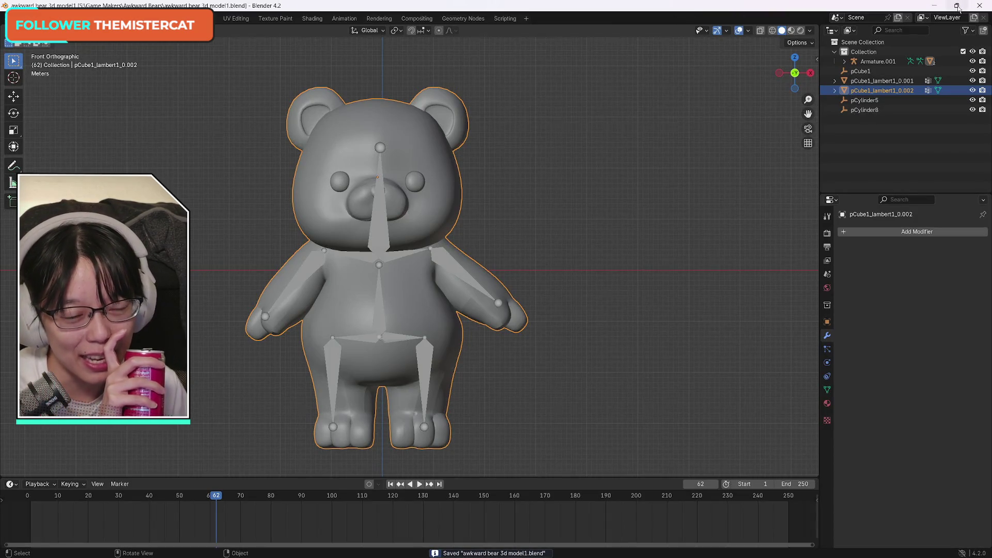
pyautogui.moveTo(958, 9)
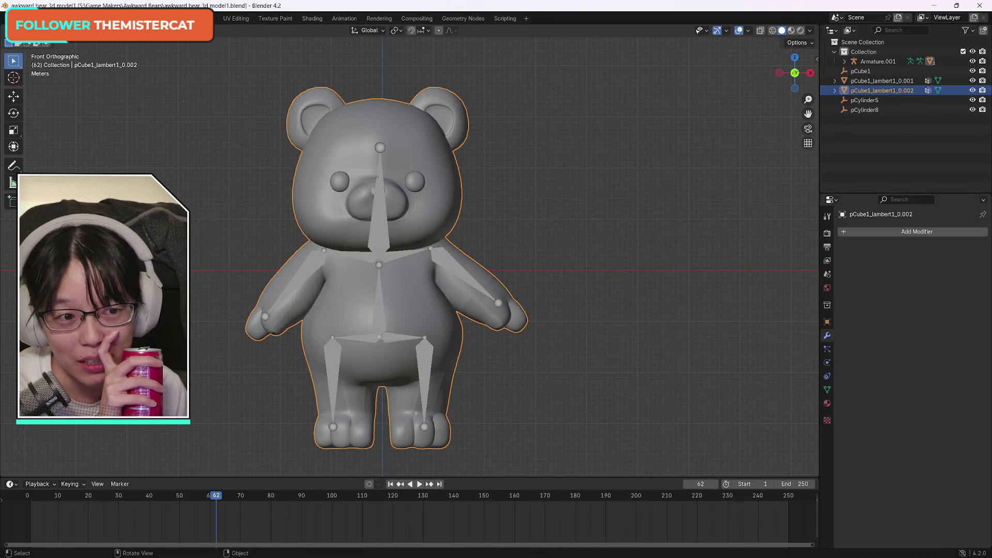
pyautogui.click(20, 19)
pyautogui.click(35, 80)
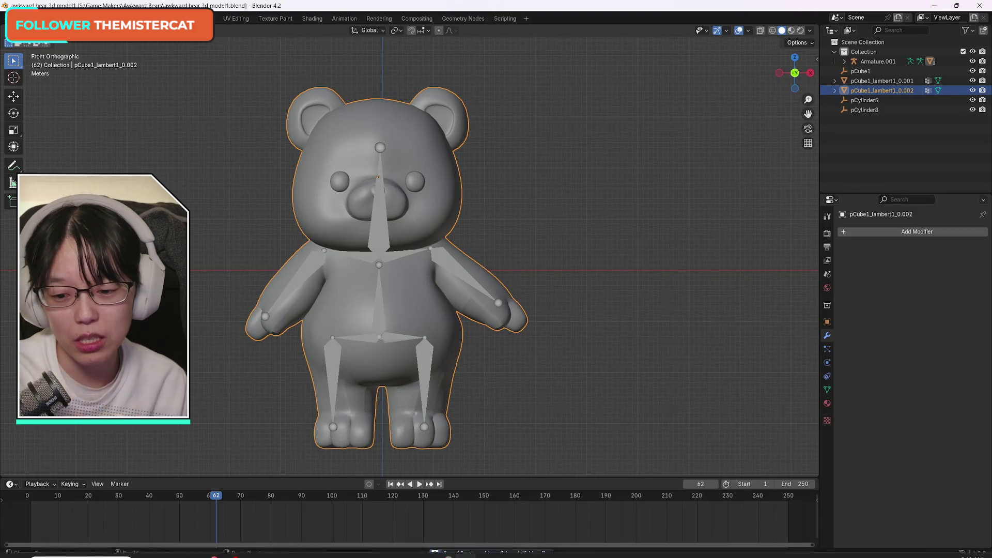
# - Delete the old 'awkward bear model' file from the Awkward Bears folder, then deselect the bear in Blender
pyautogui.click(145, 547)
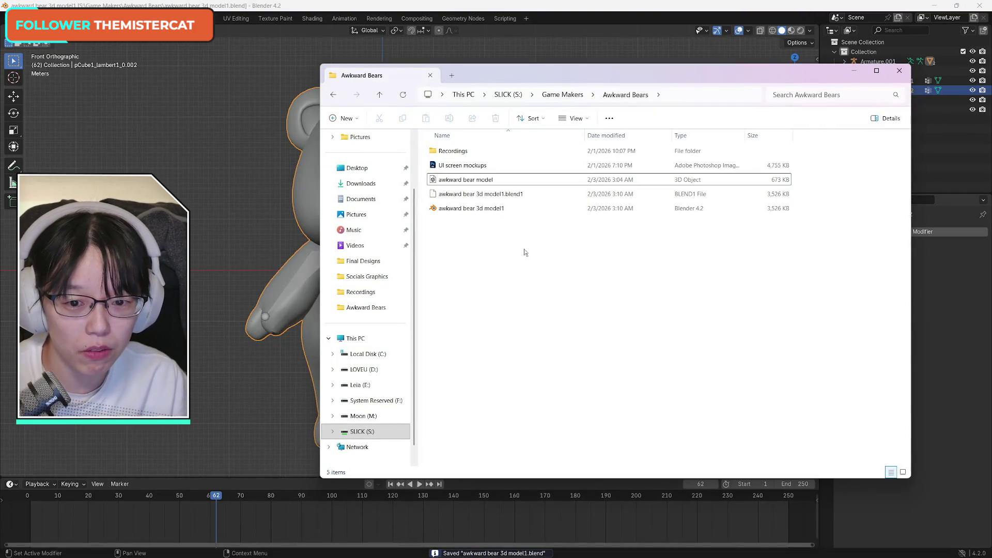
pyautogui.click(489, 185)
pyautogui.press('Delete')
pyautogui.press('Return')
pyautogui.click(511, 7)
pyautogui.click(692, 297)
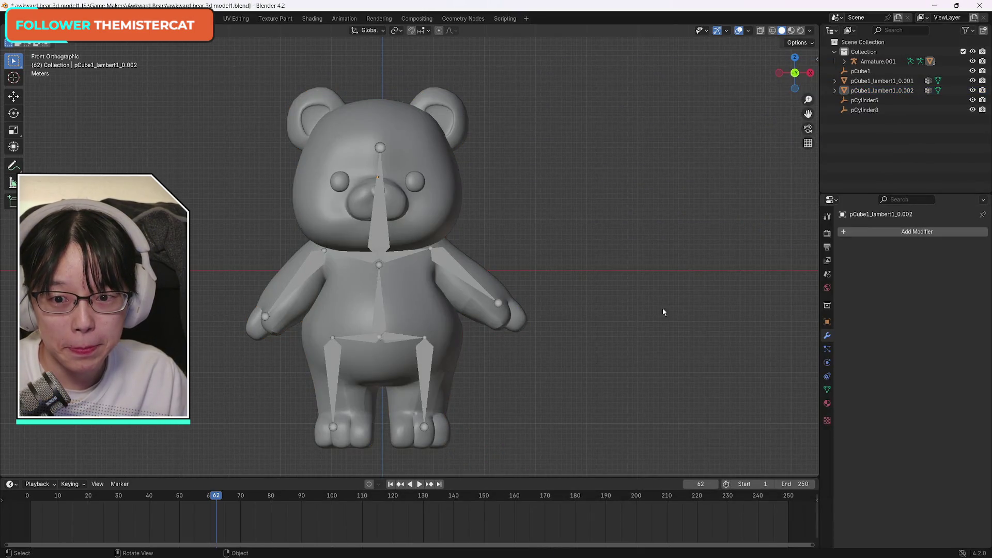
# - Box-select all the bear meshes together with the armature
pyautogui.click(46, 30)
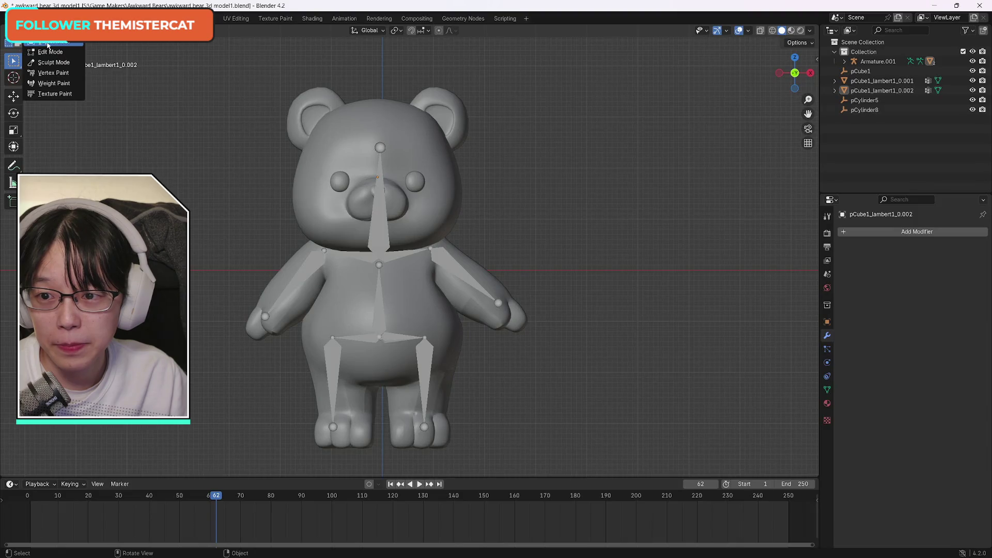
pyautogui.click(47, 45)
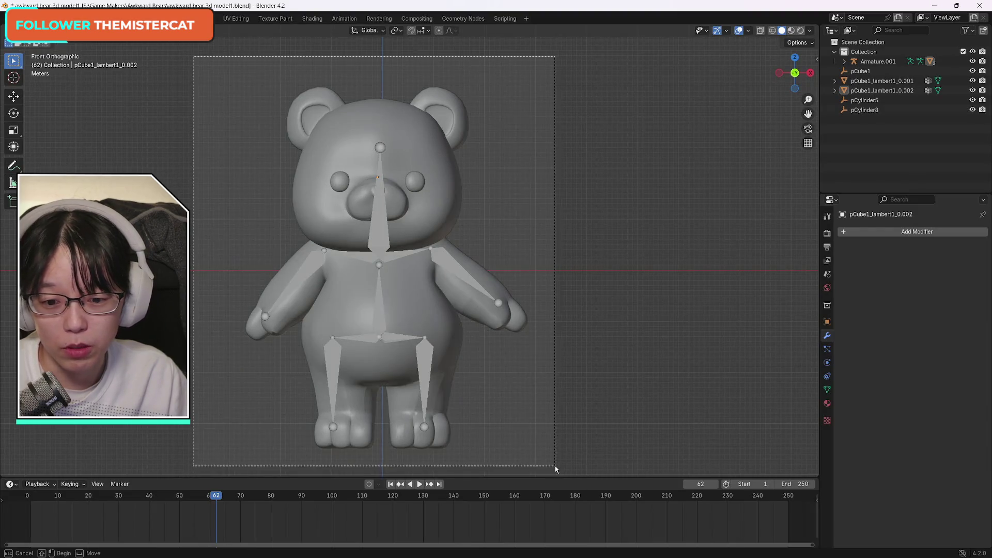
pyautogui.moveTo(213, 66); pyautogui.dragTo(586, 475)
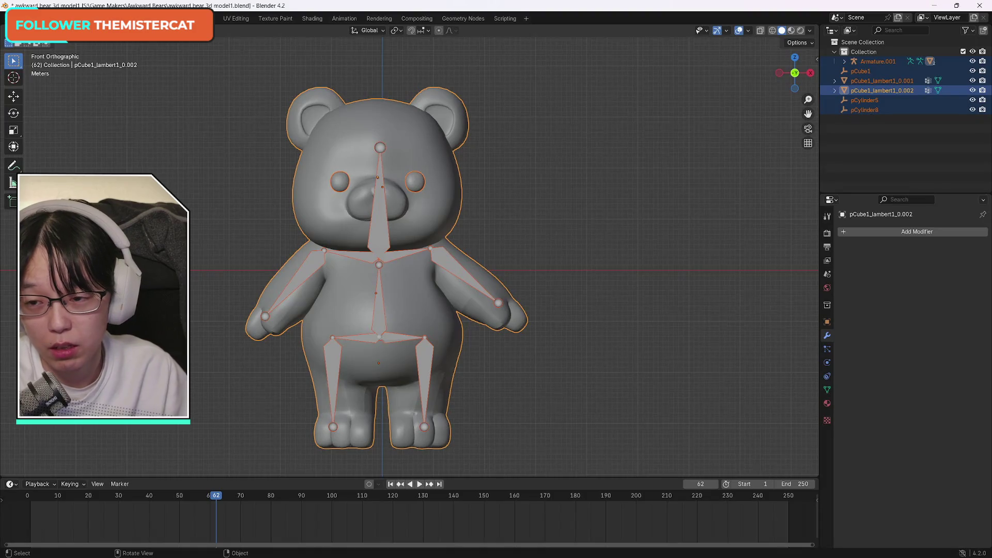
# - Export the selection as glTF Binary named awkward bear model.glb
pyautogui.click(19, 18)
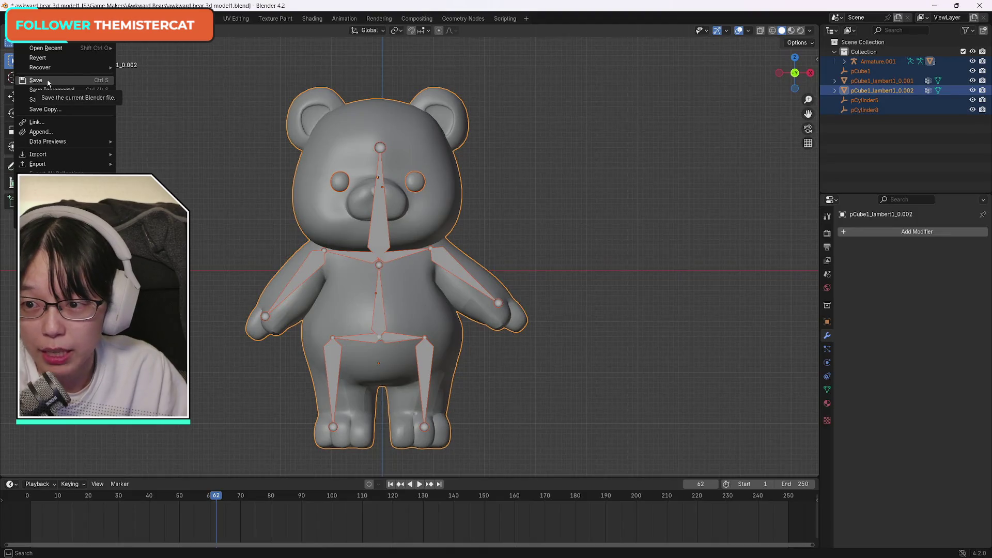
pyautogui.moveTo(82, 167)
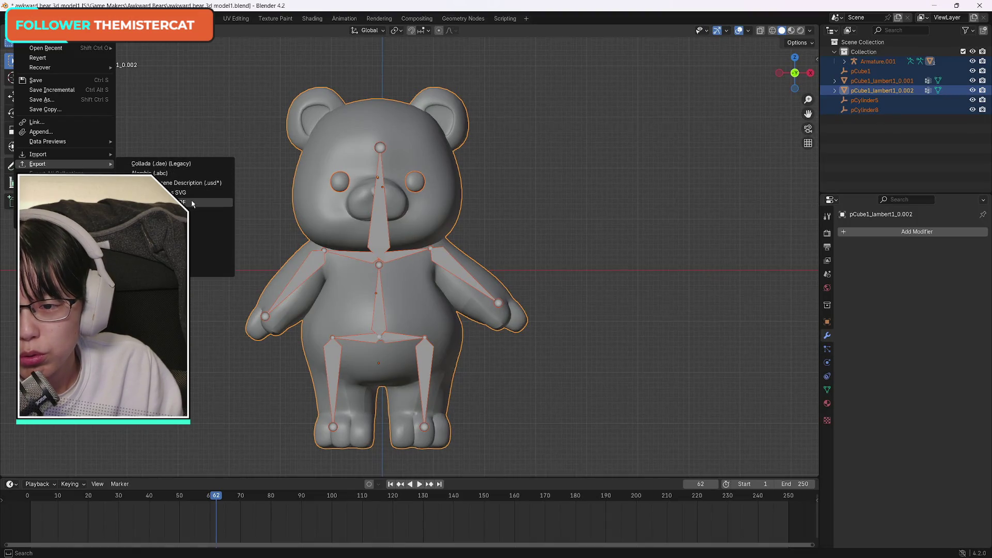
pyautogui.click(165, 260)
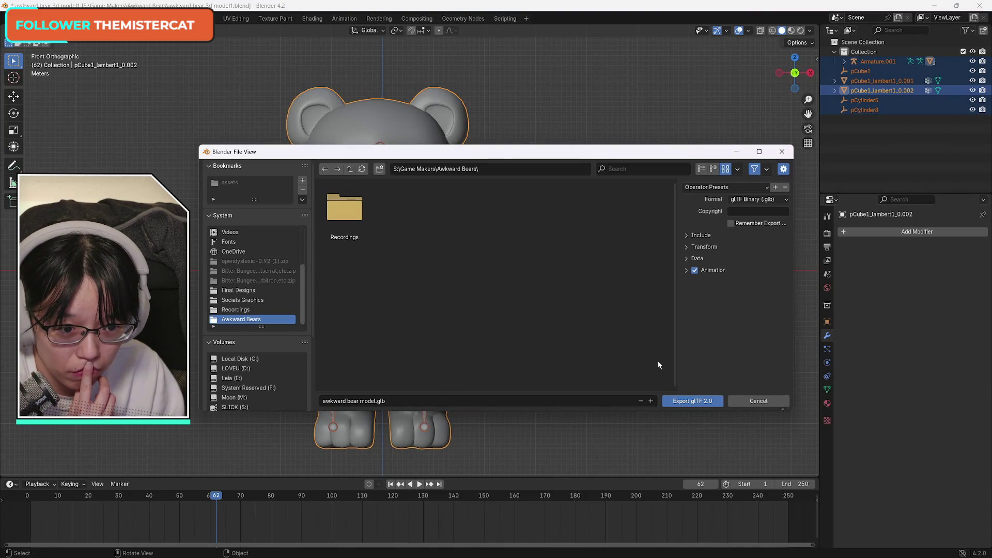
pyautogui.click(692, 401)
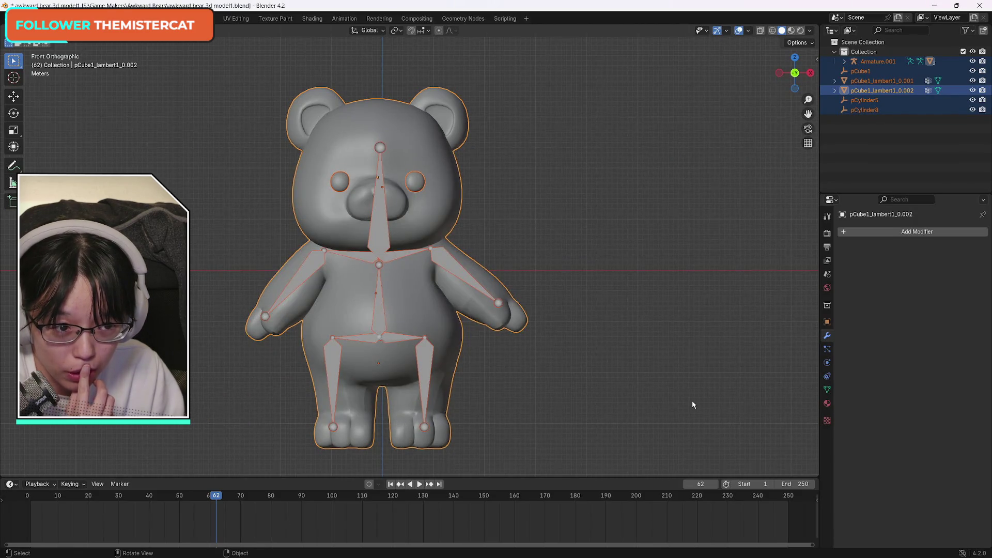
# - Deselect everything and save the bear scene file
pyautogui.click(692, 402)
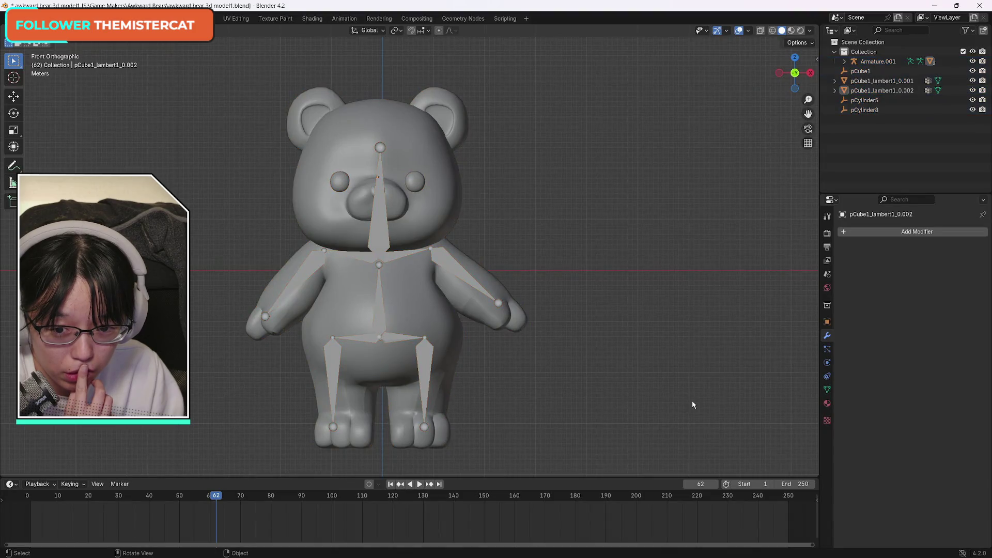
pyautogui.click(20, 18)
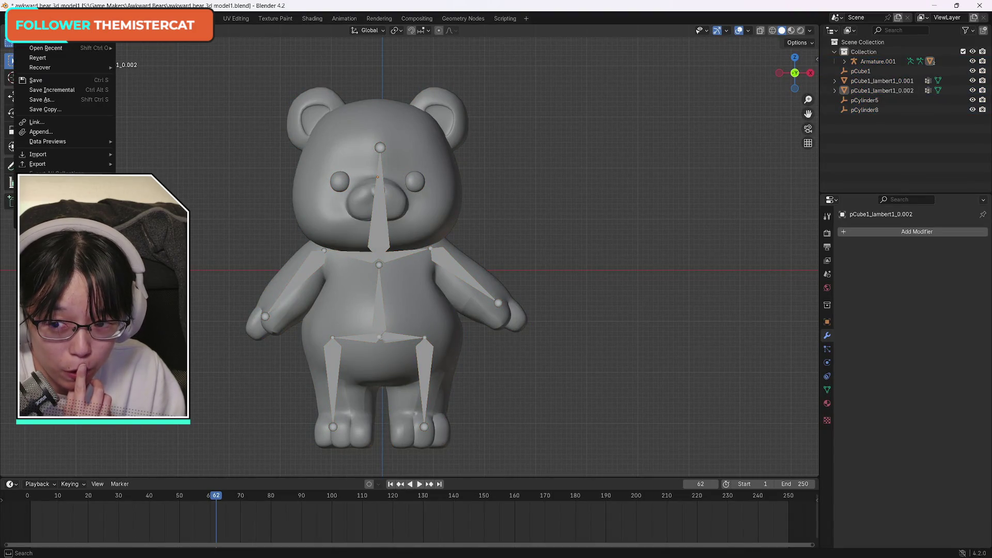
pyautogui.click(31, 91)
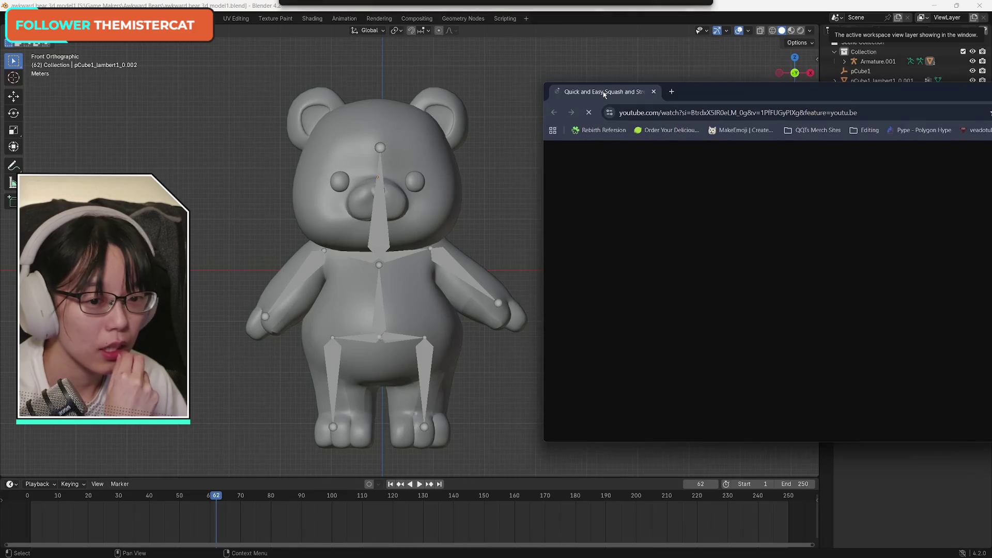
# - Move and enlarge the YouTube browser over Blender and skip the ad
pyautogui.moveTo(875, 89); pyautogui.dragTo(464, 24)
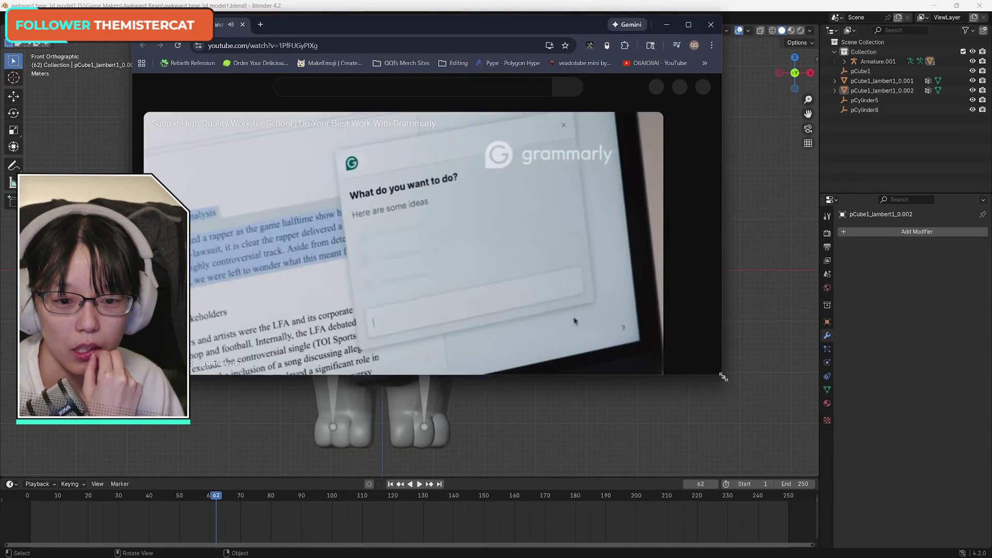
pyautogui.moveTo(722, 376); pyautogui.dragTo(853, 486)
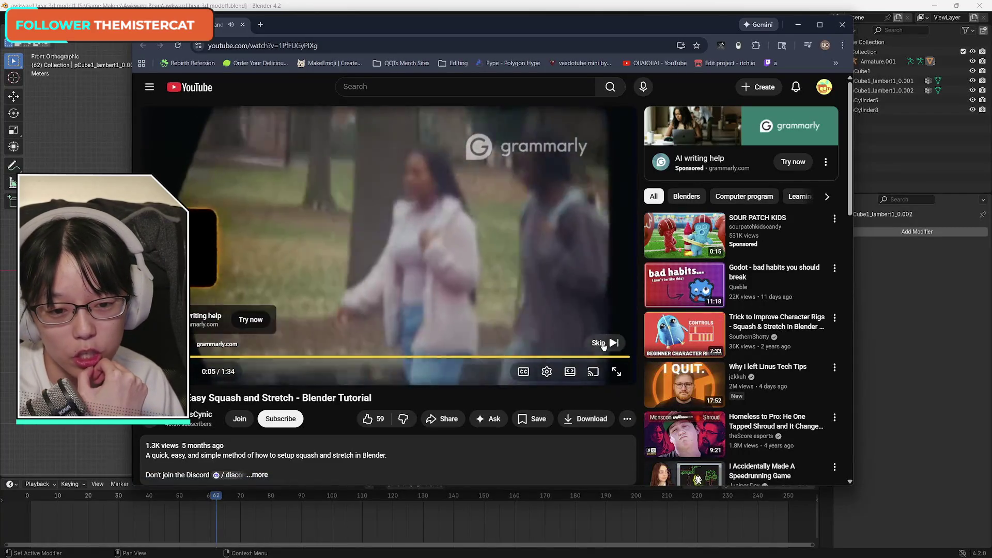
pyautogui.click(602, 343)
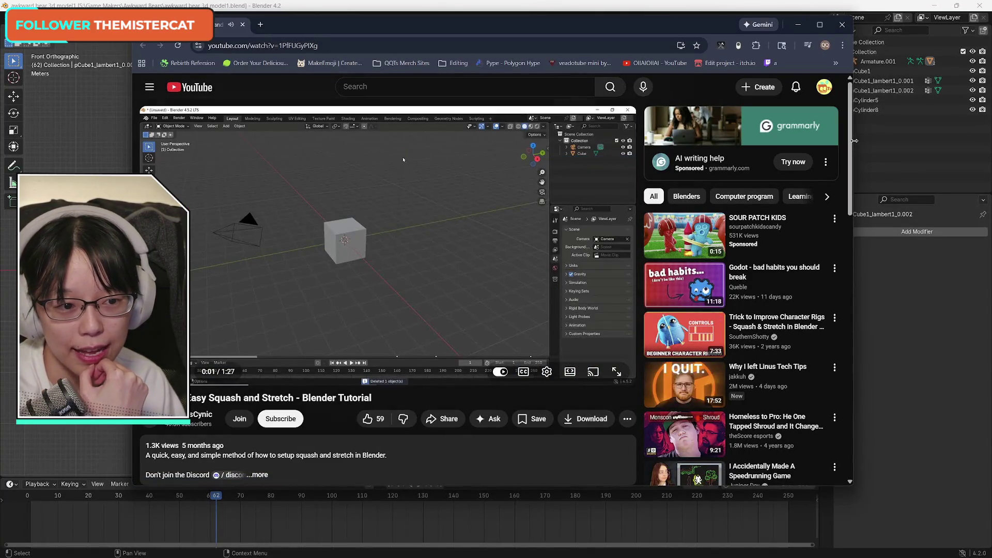
pyautogui.moveTo(851, 145); pyautogui.dragTo(980, 146)
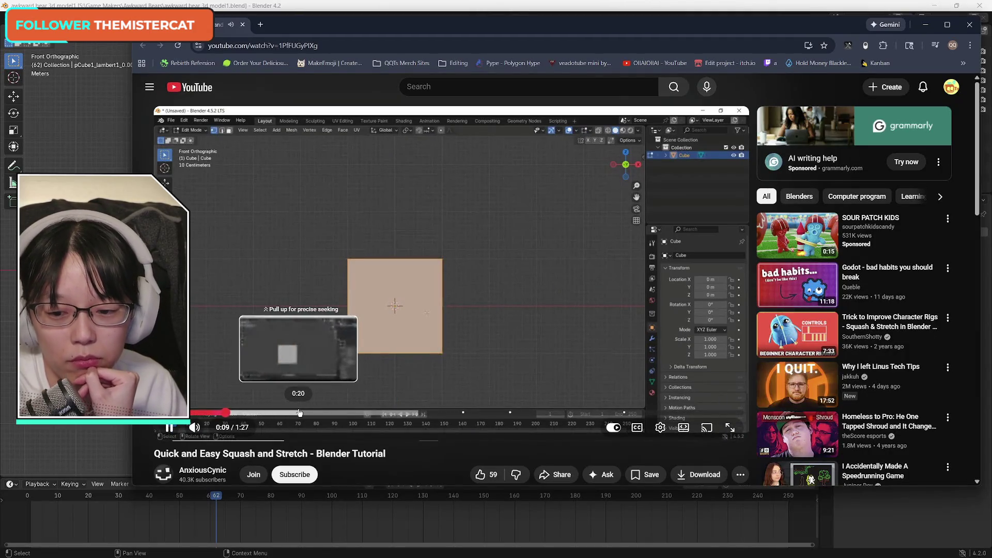
# - Skim past weight painting and bone constraints to the plane squash demo, pause, and shrink the browser
pyautogui.click(389, 413)
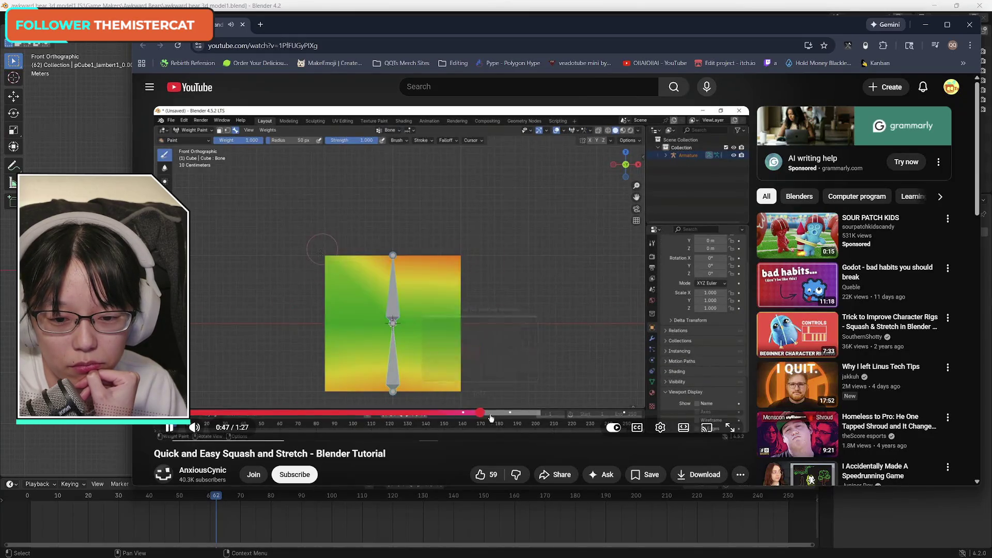
pyautogui.click(549, 413)
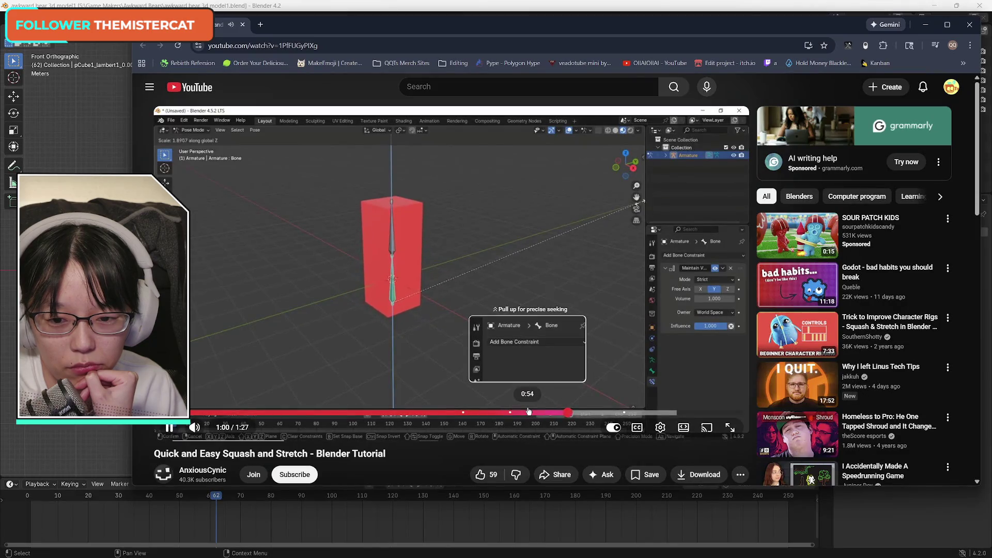
pyautogui.click(604, 412)
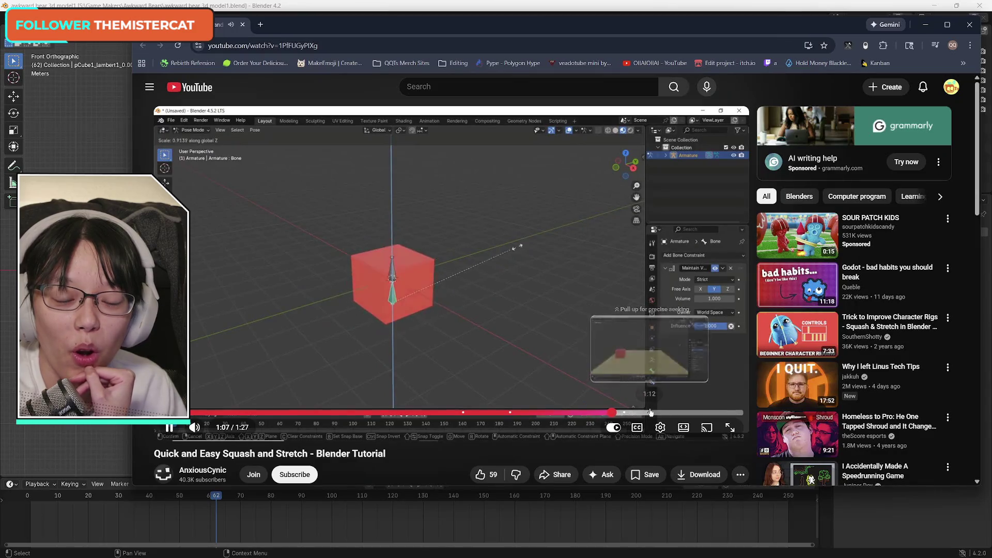
pyautogui.click(650, 412)
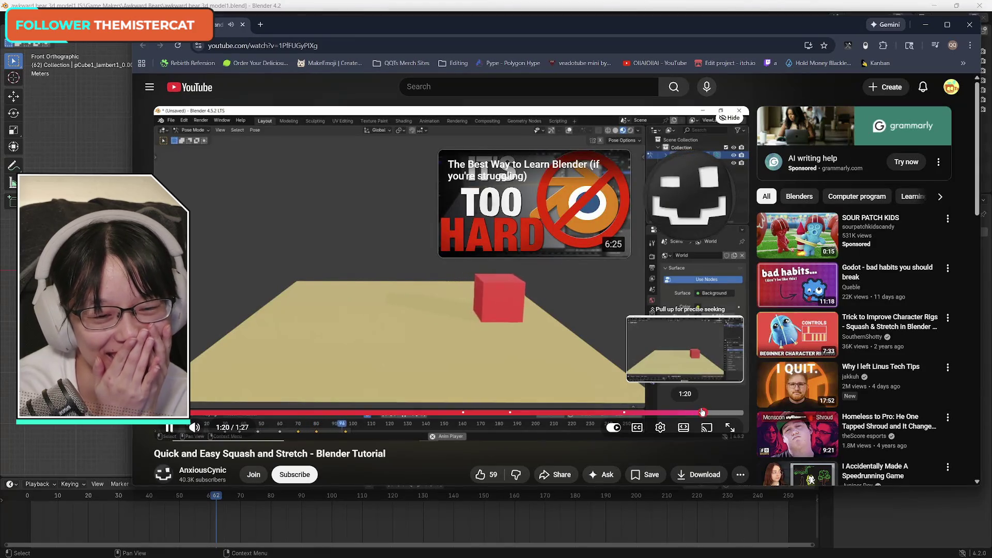
pyautogui.click(372, 293)
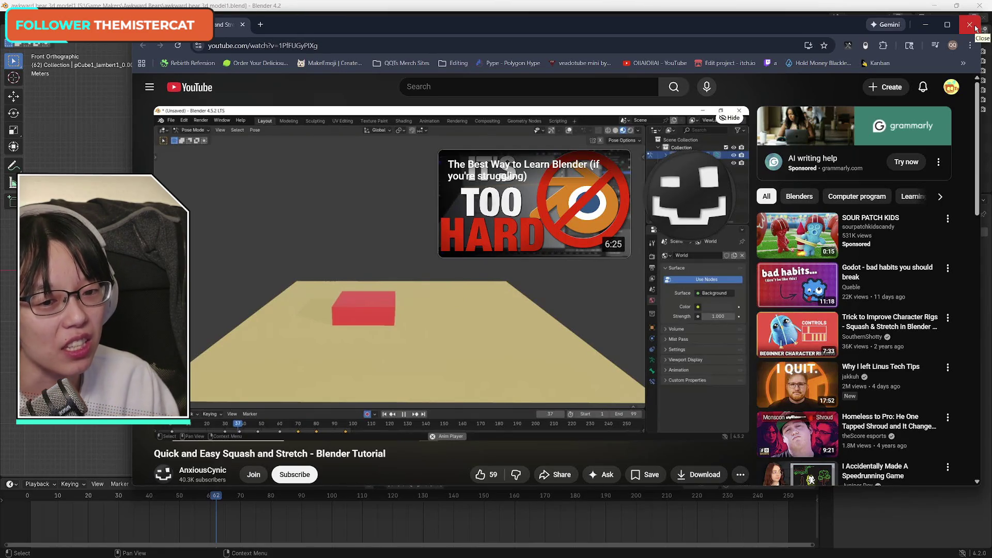
pyautogui.moveTo(832, 22); pyautogui.dragTo(827, 44)
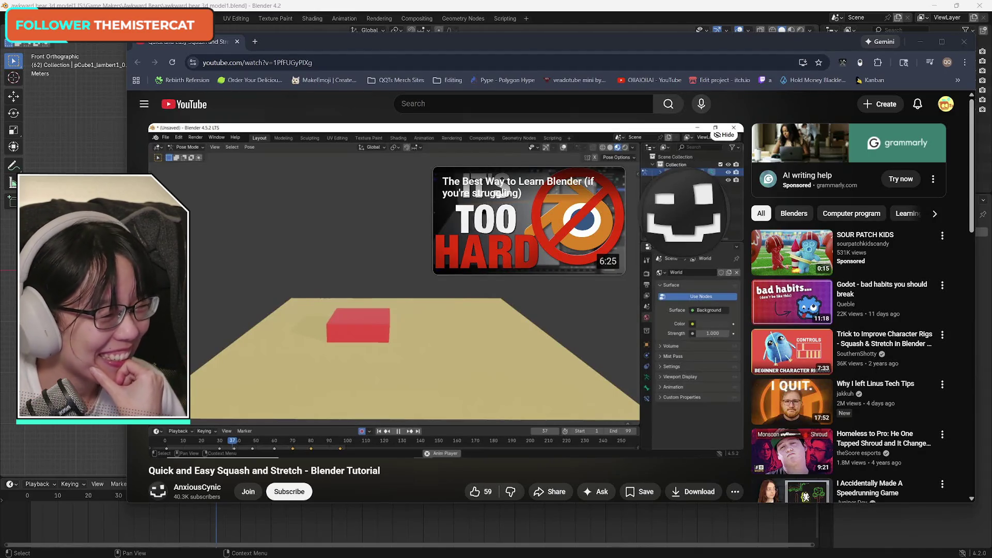
# - Bring the browser forward and play the tutorial from 0:48, where the bone squashes the red box
pyautogui.click(419, 485)
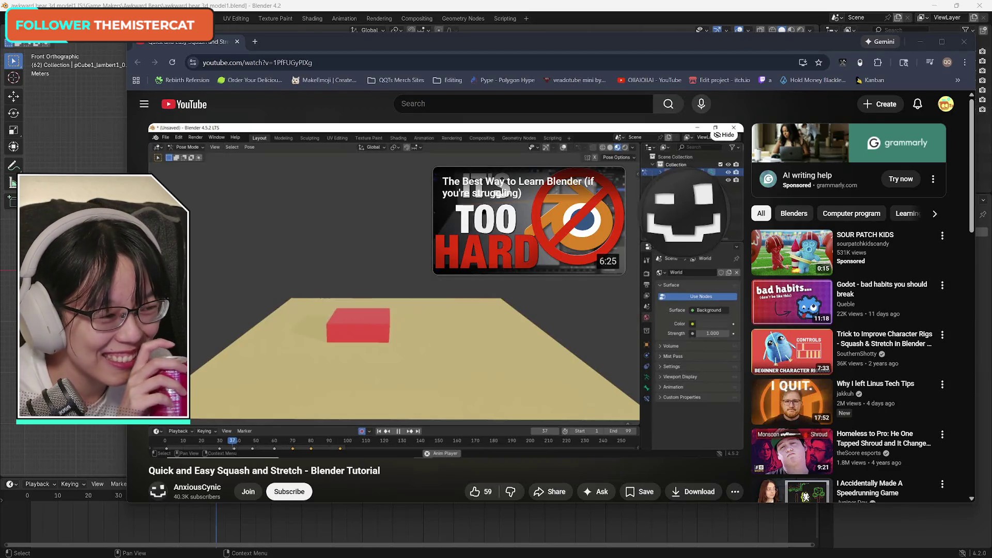
pyautogui.click(725, 48)
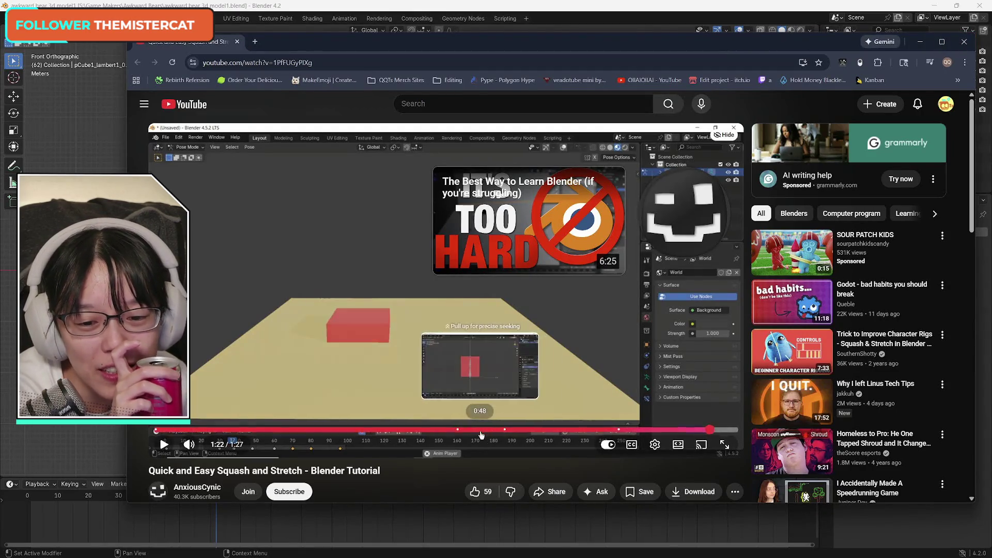
pyautogui.click(481, 434)
pyautogui.click(507, 334)
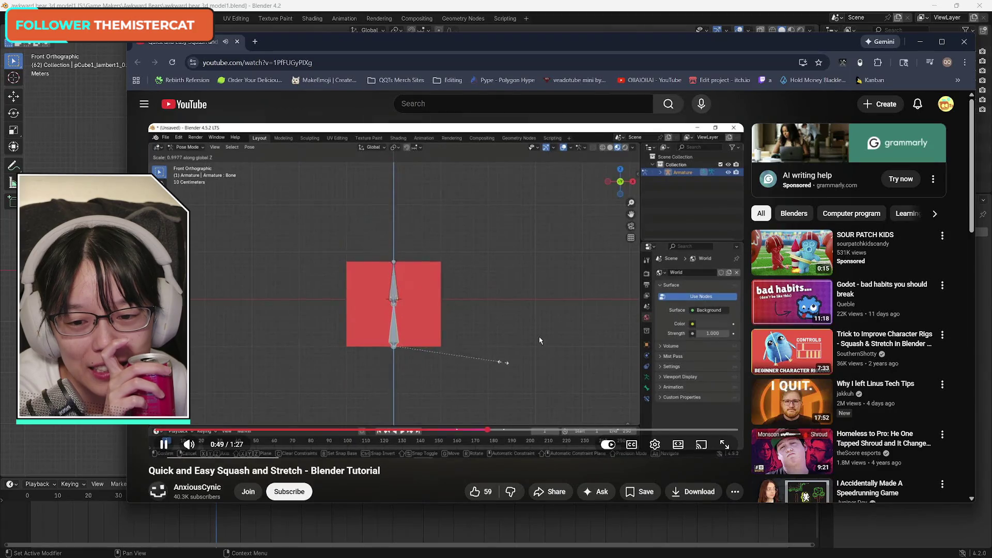